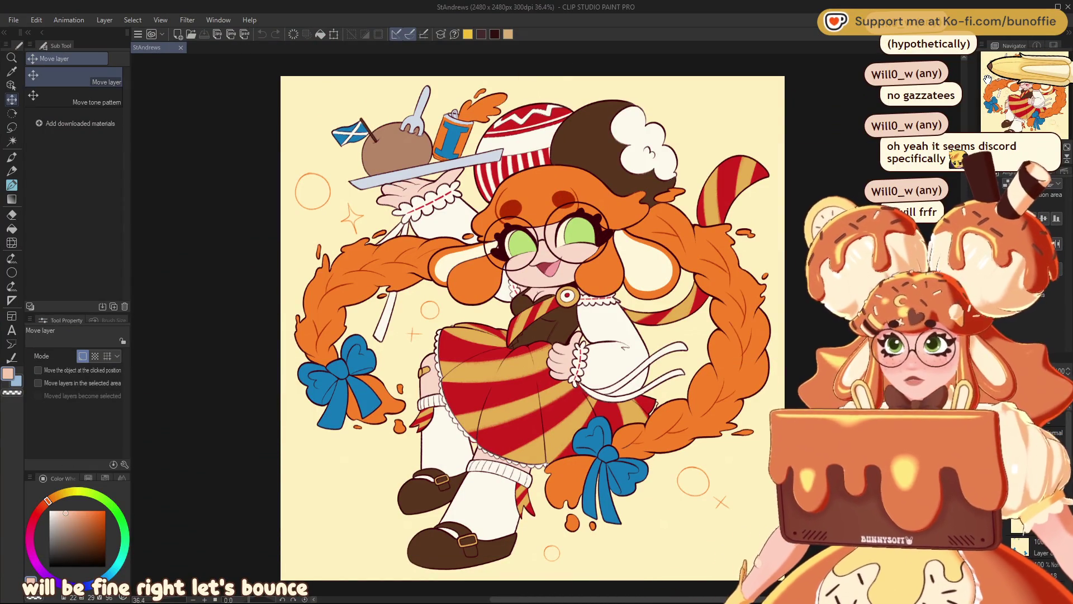
# Choose dark maroon as the drawing colour and zoom in on the character's face.
pyautogui.scroll(1, 1043, 102)
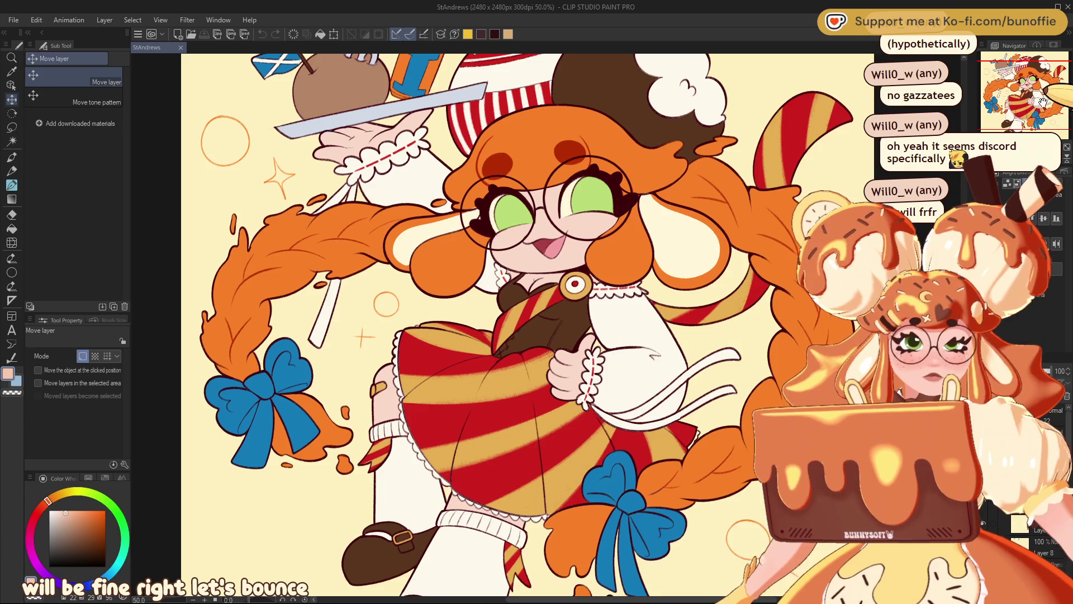
pyautogui.scroll(-1, 1044, 102)
pyautogui.scroll(1, 1044, 101)
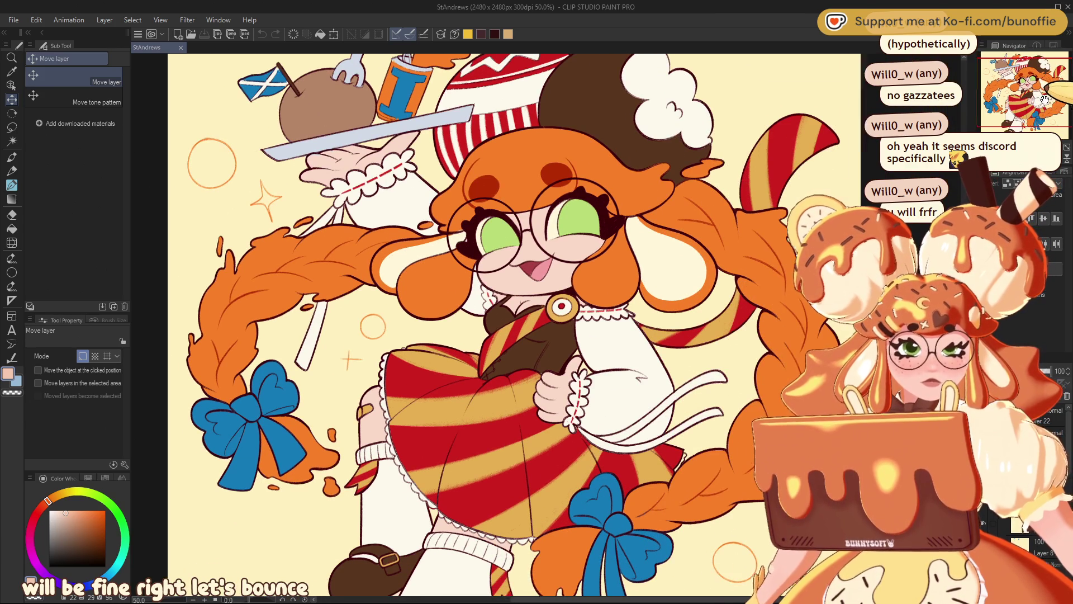
pyautogui.scroll(1, 1044, 95)
pyautogui.click(1043, 90)
pyautogui.keyDown('alt'); pyautogui.click(583, 278); pyautogui.keyUp('alt')
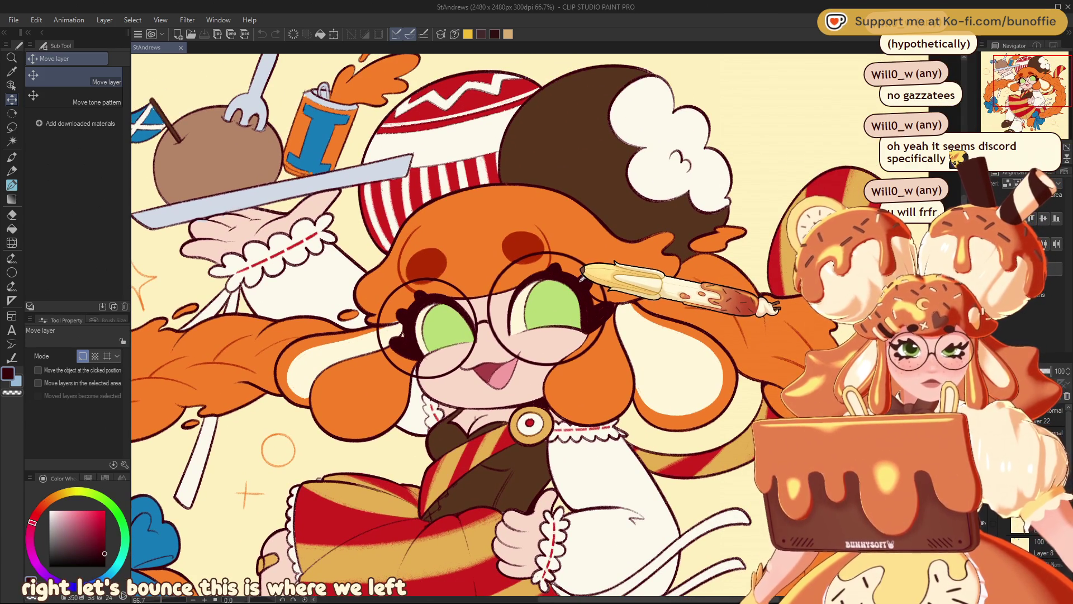
pyautogui.moveTo(1030, 92); pyautogui.dragTo(1031, 105)
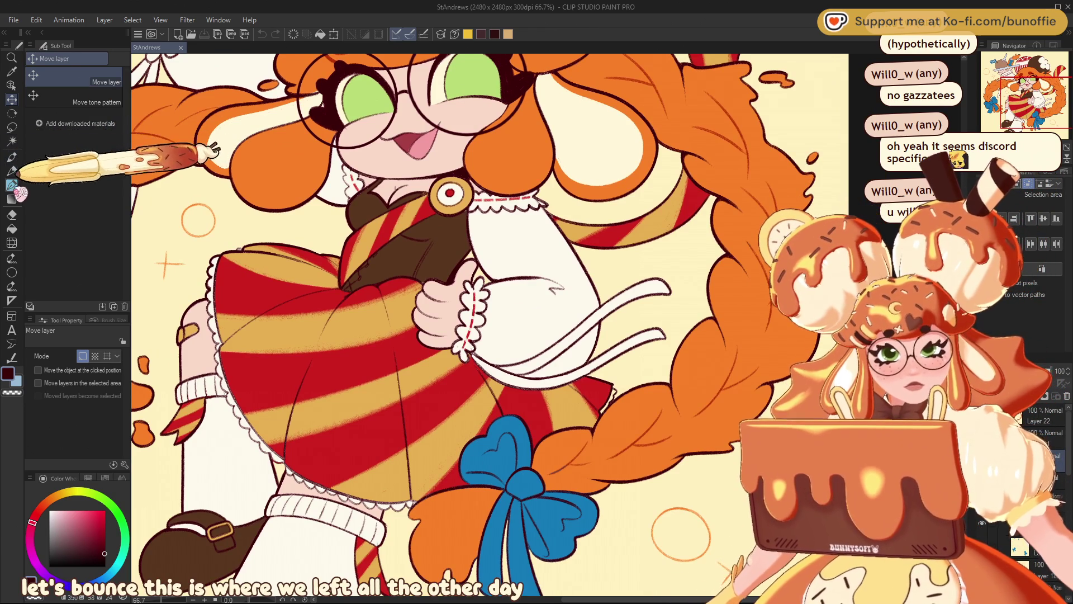
# With the Pen, touch up the eye outline and undo a stray stroke above the hair.
pyautogui.press('p')
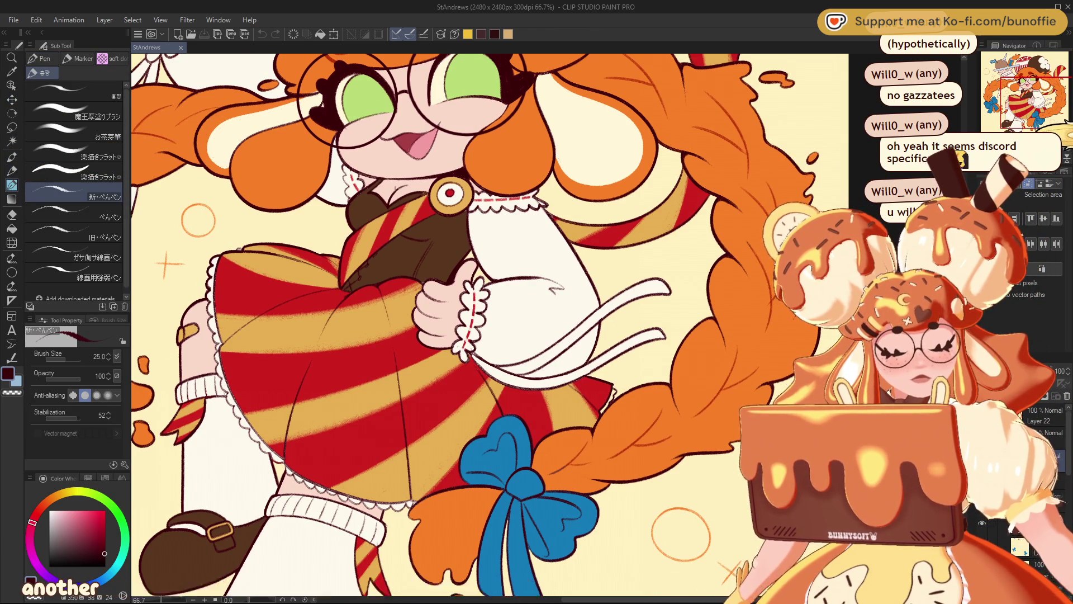
pyautogui.scroll(2, 476, 332)
pyautogui.moveTo(476, 332); pyautogui.dragTo(485, 334)
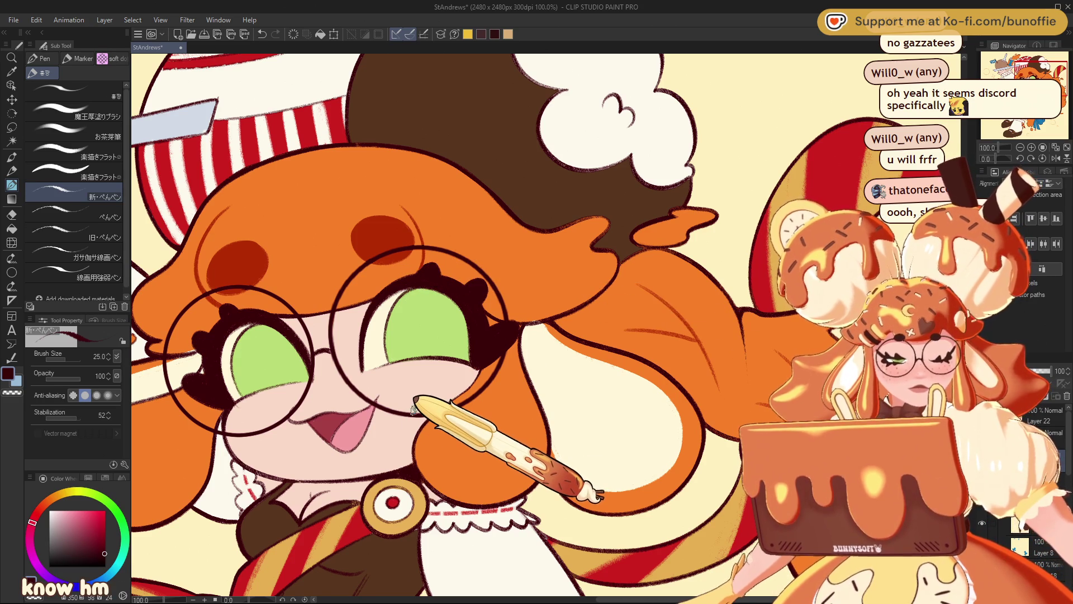
pyautogui.click(1021, 148)
pyautogui.moveTo(694, 98); pyautogui.dragTo(678, 224)
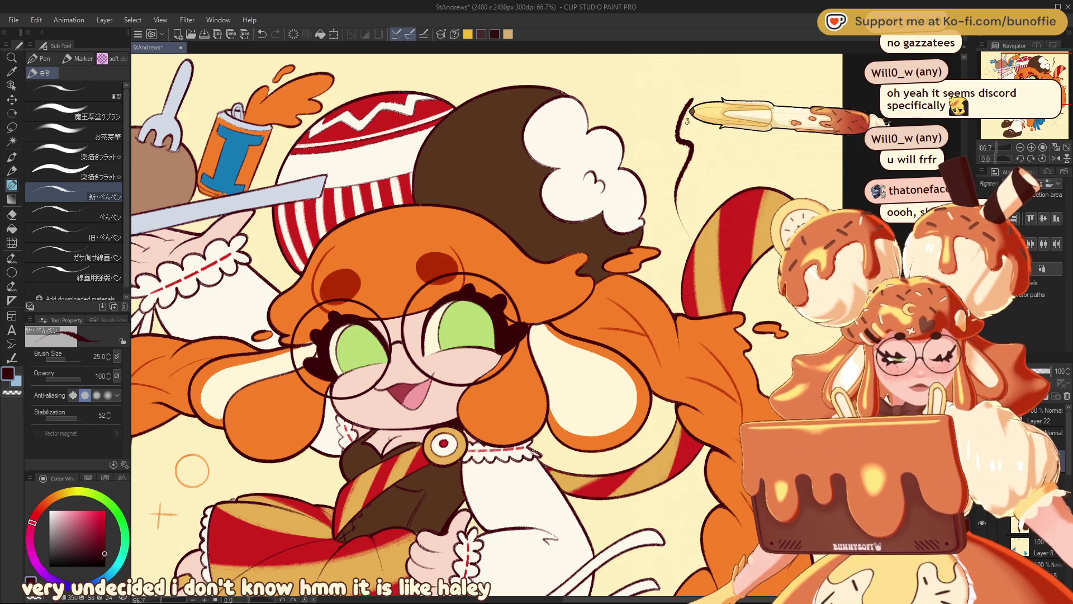
pyautogui.hotkey('ctrl', 'z')
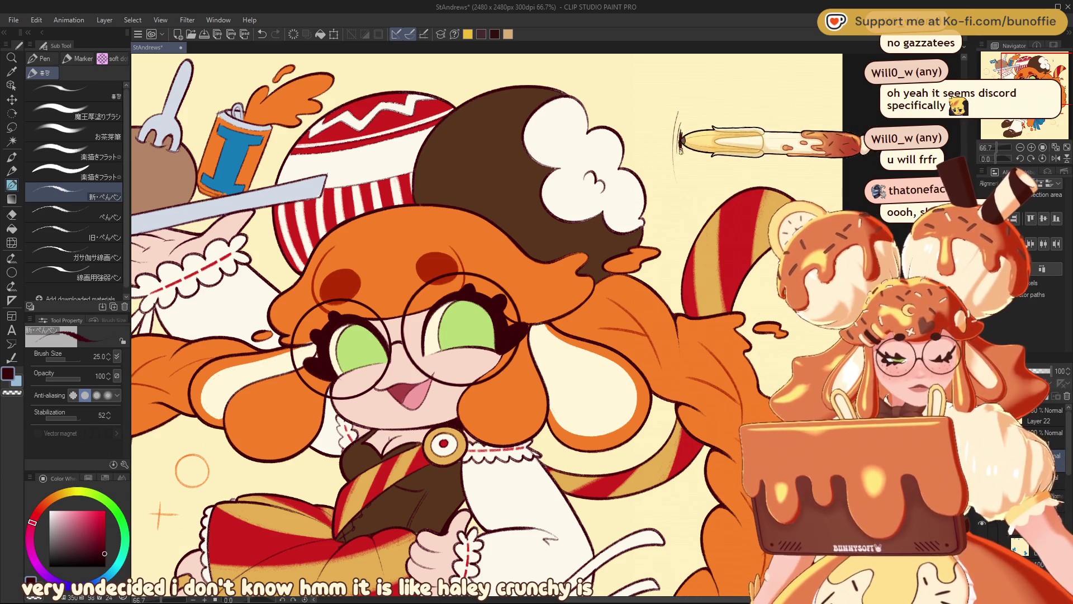
pyautogui.scroll(3, 699, 204)
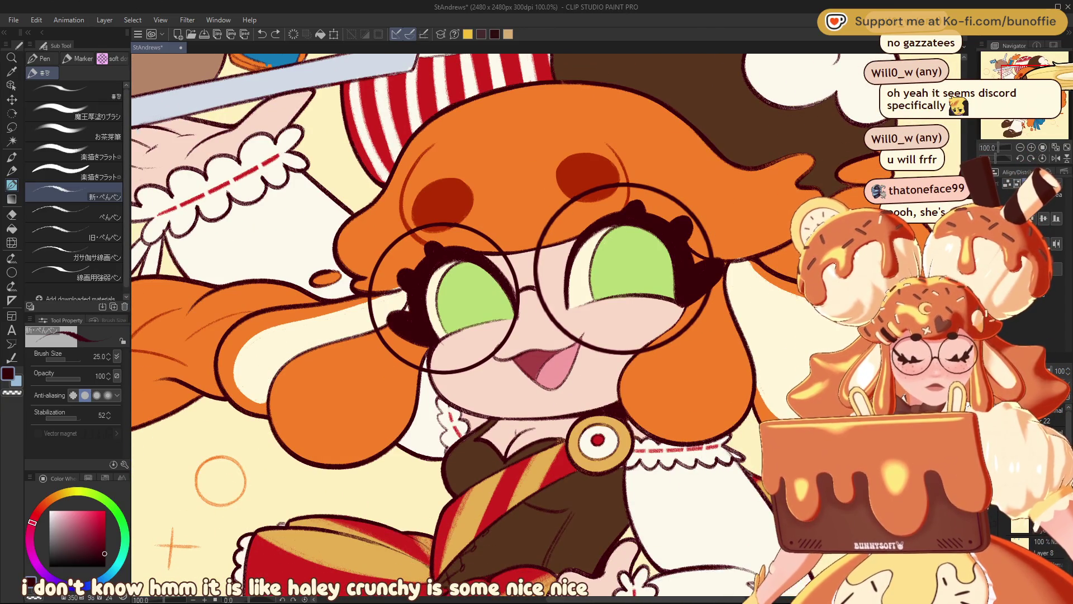
pyautogui.moveTo(503, 279)
pyautogui.mouseDown()
pyautogui.moveTo(498, 324)
pyautogui.moveTo(582, 419)
pyautogui.moveTo(699, 408)
pyautogui.mouseUp()
pyautogui.moveTo(509, 216); pyautogui.dragTo(447, 193)
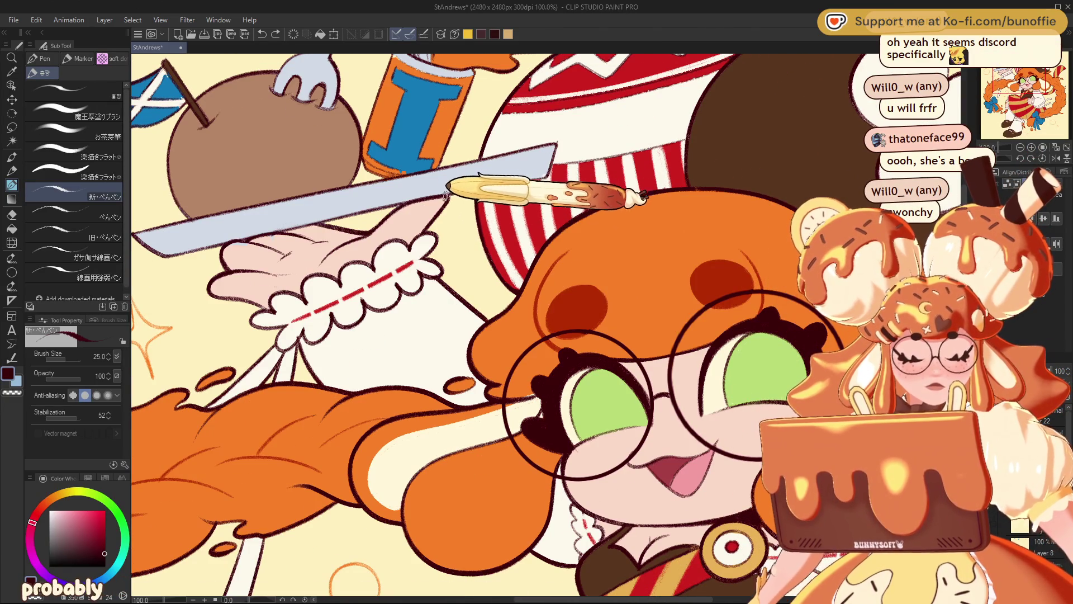
# Shrink the pen to size 15 and zoom in on the hair above the left eye.
pyautogui.press('[')
pyautogui.press('[')
pyautogui.press('[')
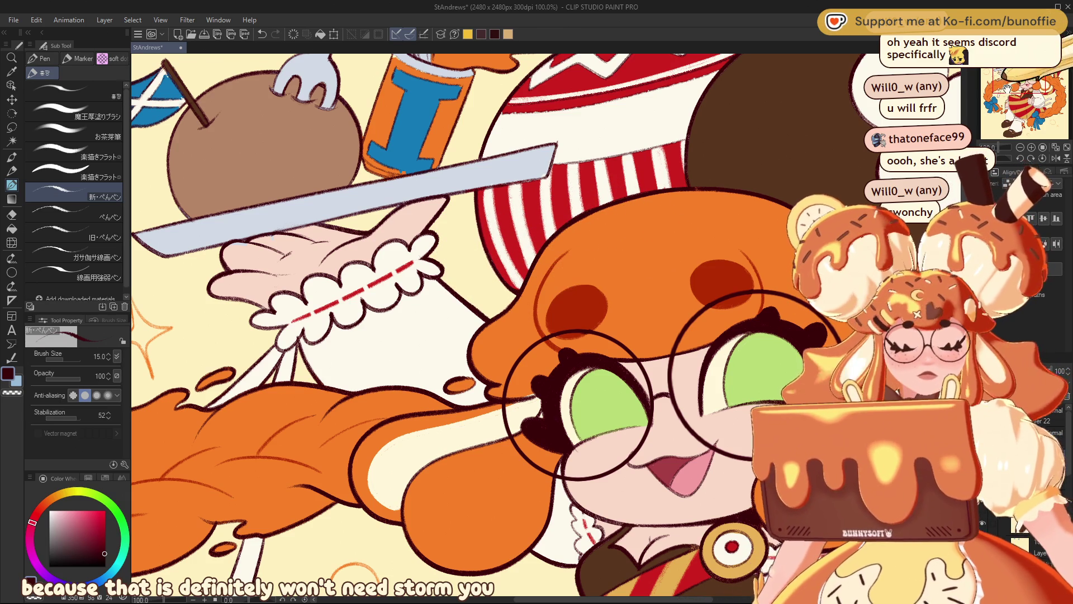
pyautogui.moveTo(1000, 90); pyautogui.dragTo(1007, 94)
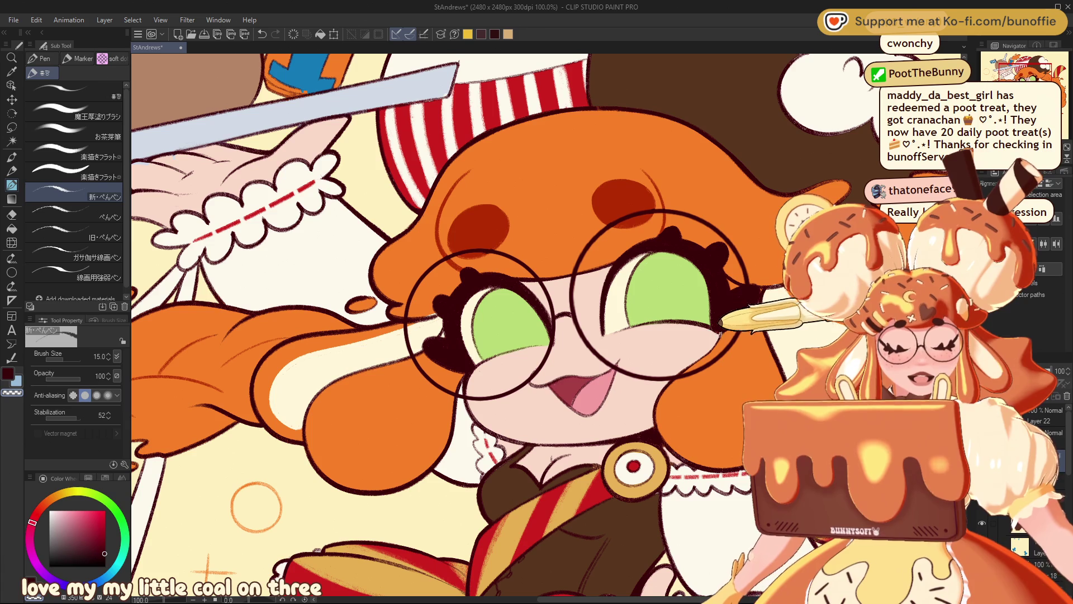
pyautogui.hscroll(5, 711, 339)
pyautogui.hscroll(-2, 447, 324)
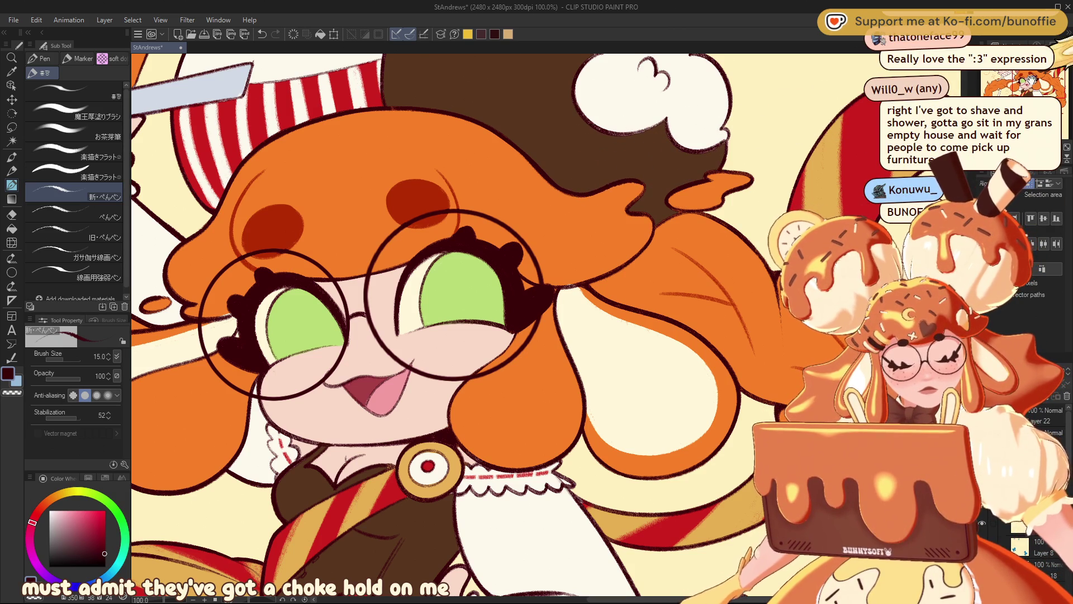
pyautogui.moveTo(447, 279); pyautogui.dragTo(402, 342)
pyautogui.scroll(3, 537, 324)
pyautogui.moveTo(448, 224); pyautogui.dragTo(485, 523)
pyautogui.moveTo(391, 279); pyautogui.dragTo(491, 486)
pyautogui.moveTo(559, 280); pyautogui.dragTo(285, 329)
pyautogui.moveTo(565, 169); pyautogui.dragTo(512, 225)
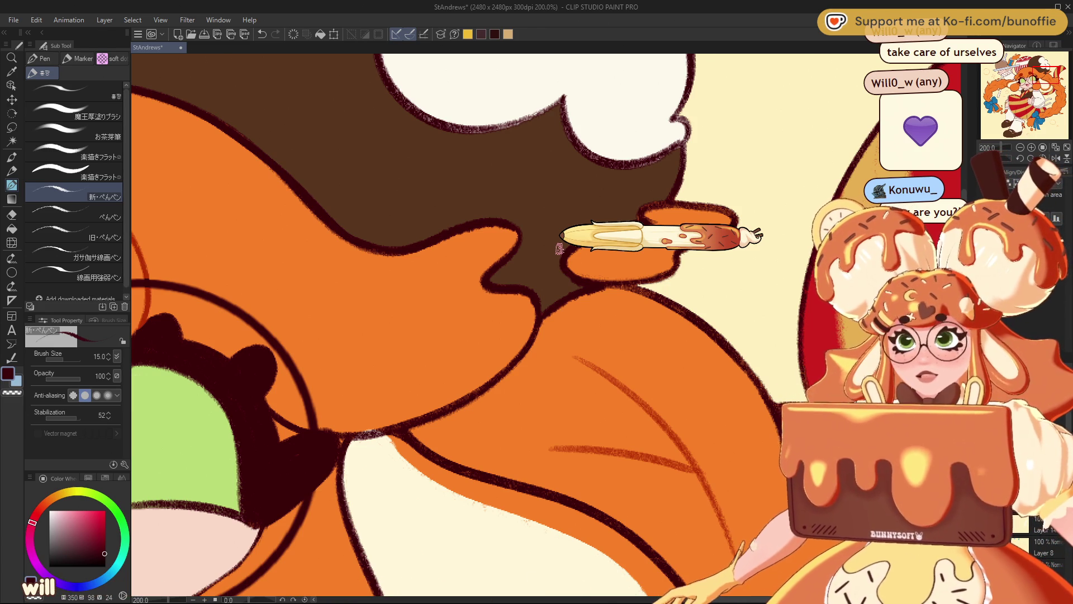
# Undo the bad stroke and redraw the dark outline of the cream puff on the hat.
pyautogui.moveTo(1041, 77); pyautogui.dragTo(1039, 74)
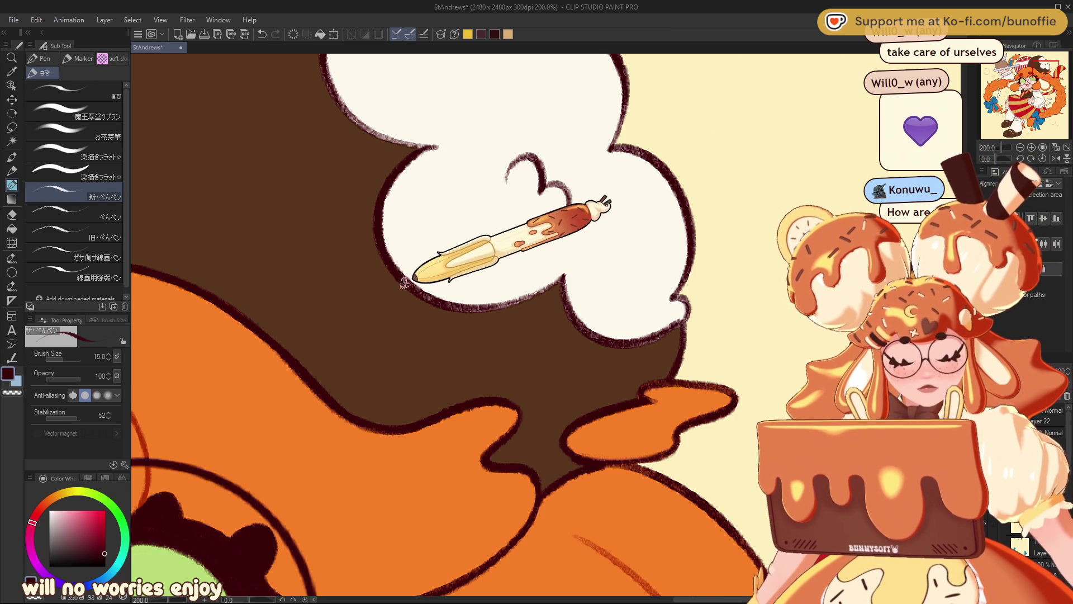
pyautogui.hotkey('ctrl', 'z')
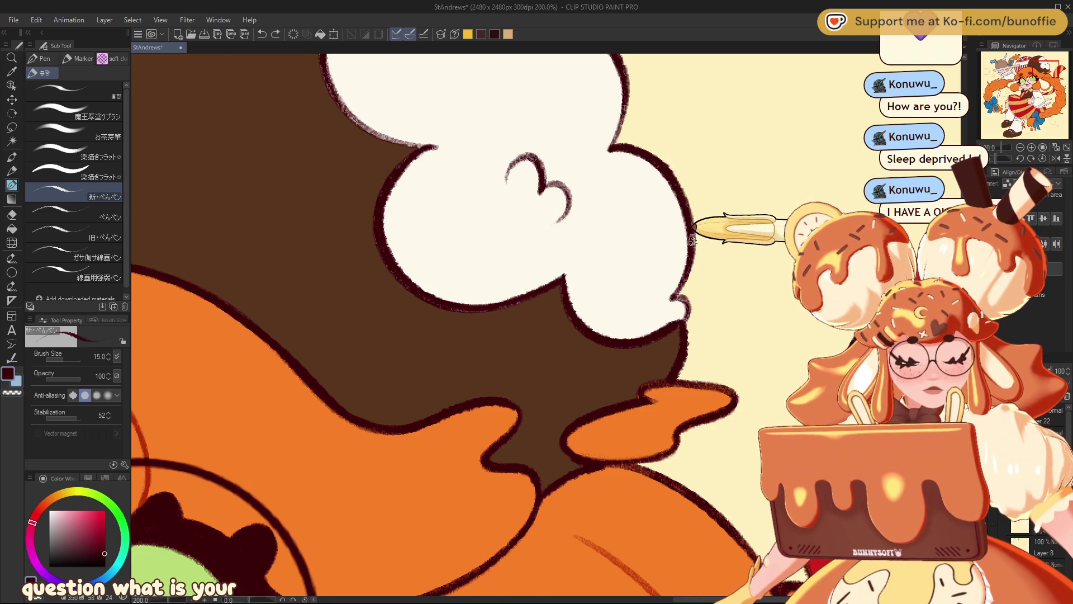
pyautogui.moveTo(997, 137); pyautogui.dragTo(1040, 61)
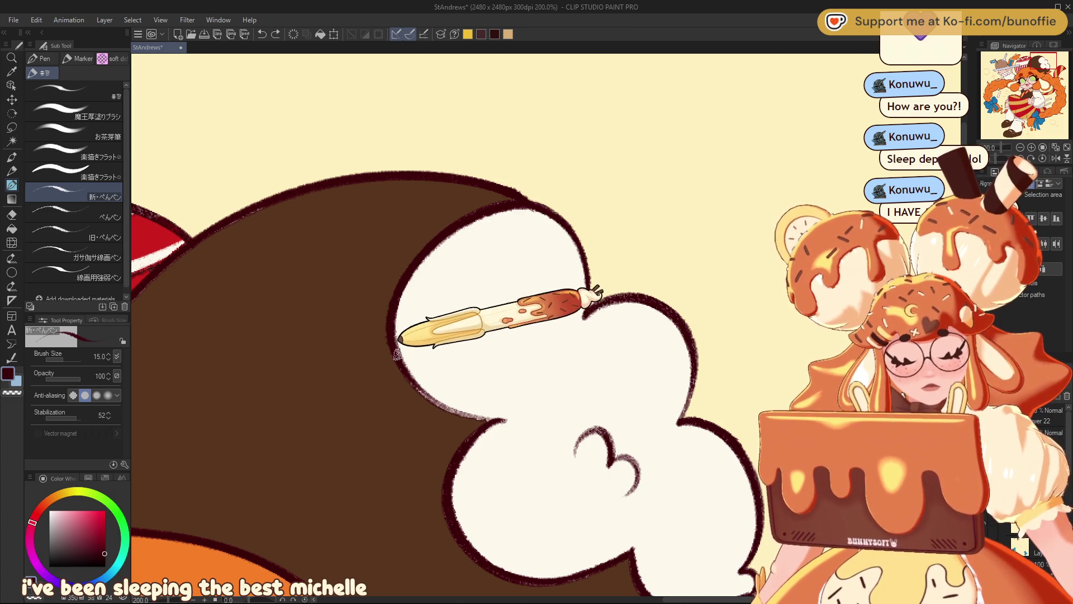
pyautogui.moveTo(424, 379); pyautogui.dragTo(407, 366)
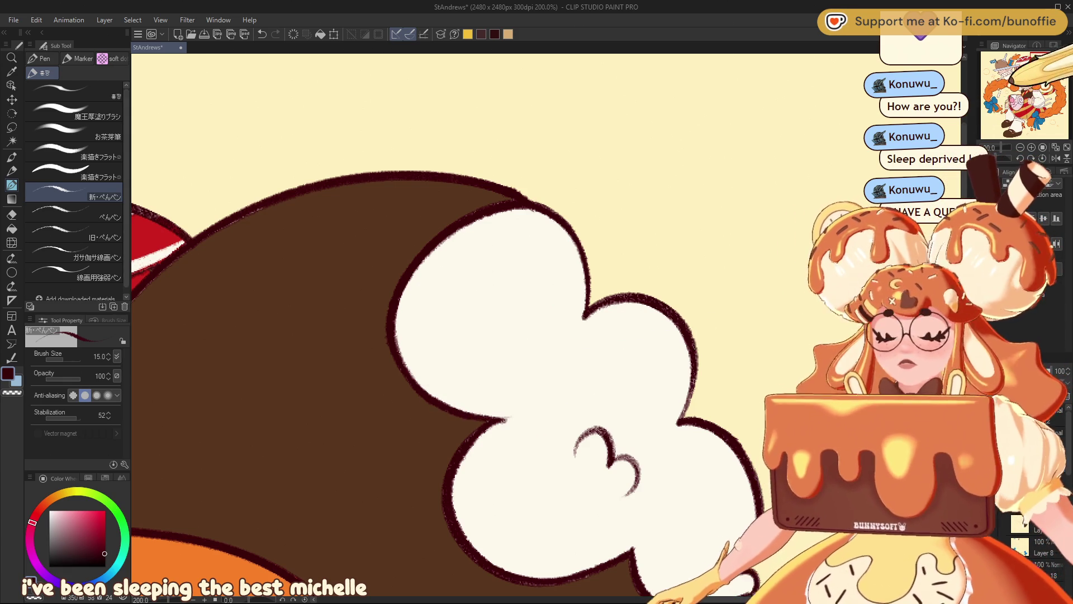
pyautogui.moveTo(1048, 63); pyautogui.dragTo(1029, 65)
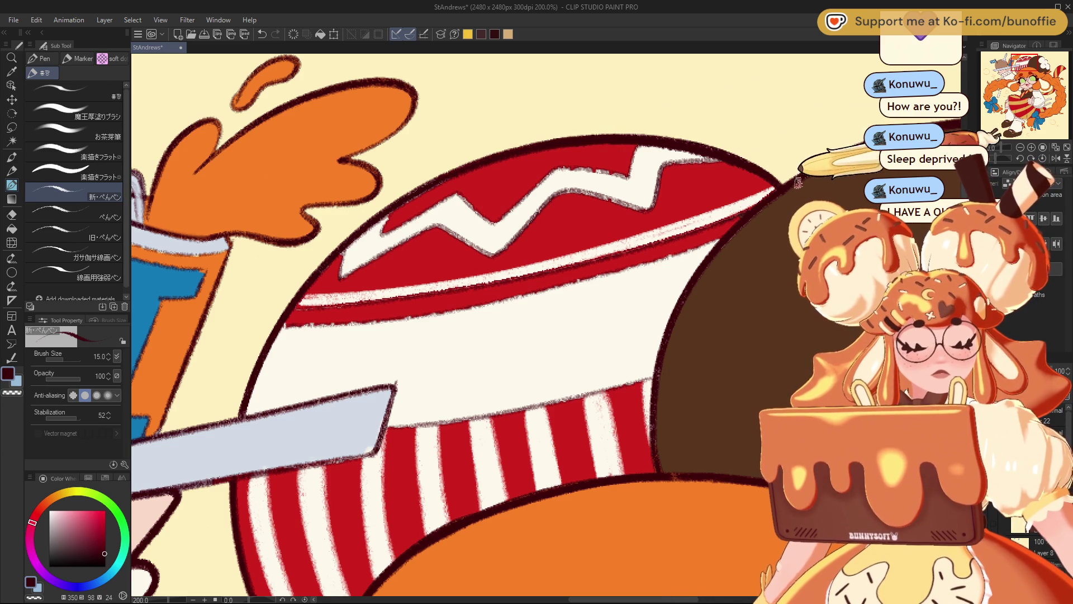
# Move the view from the striped cup down to the orange soda can and tray.
pyautogui.moveTo(1029, 66); pyautogui.dragTo(1022, 67)
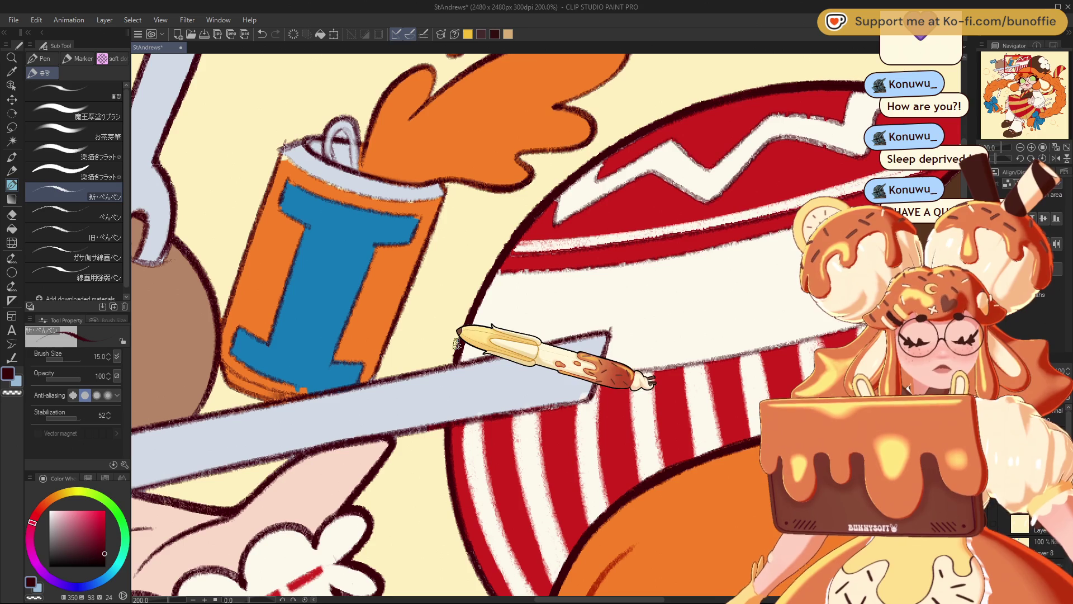
pyautogui.moveTo(1028, 65); pyautogui.dragTo(1021, 63)
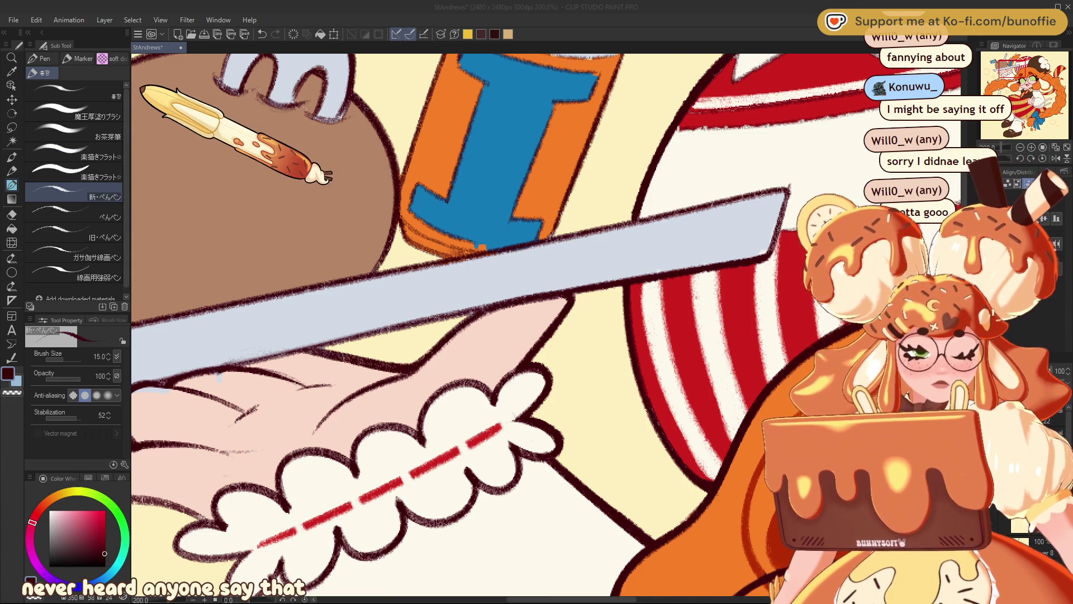
pyautogui.click(1010, 63)
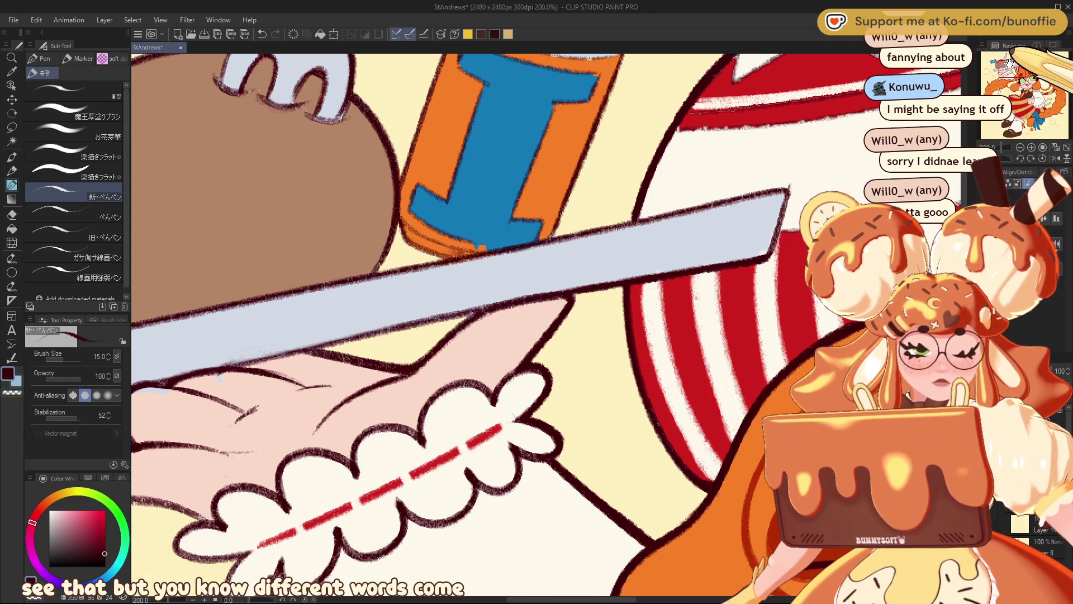
# Undo the tray-edge stroke, frame the flag-topped ball, fork and can, then undo again.
pyautogui.moveTo(1010, 63); pyautogui.dragTo(995, 67)
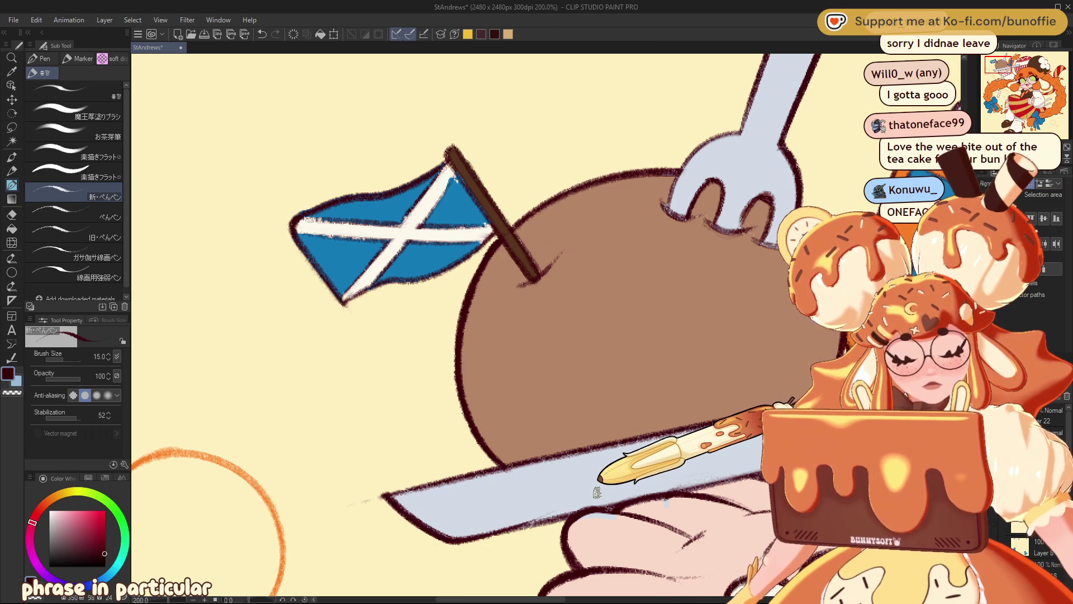
pyautogui.hotkey('ctrl', 'z')
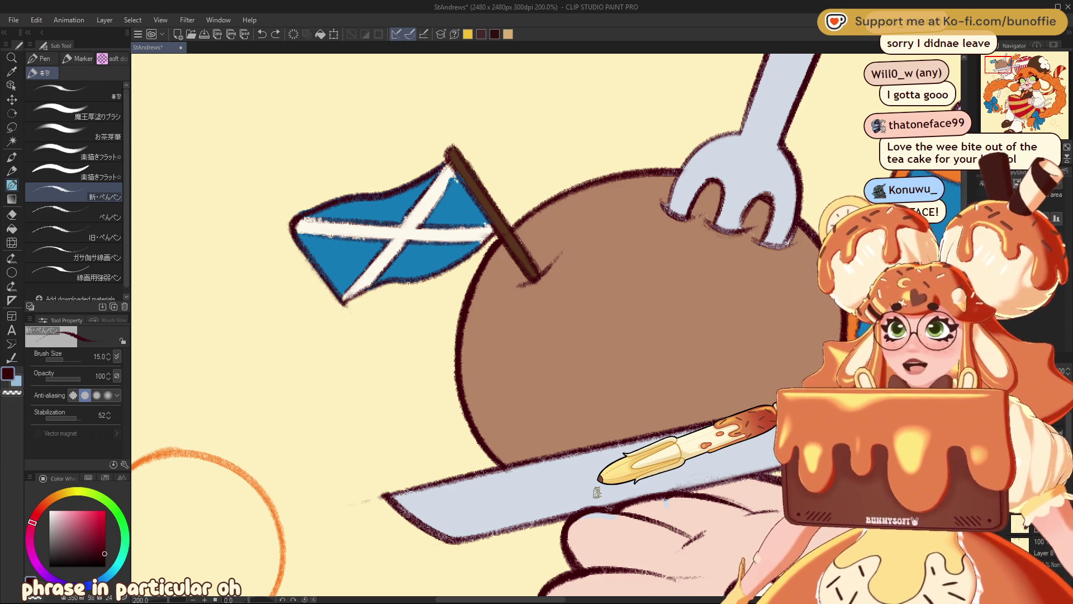
pyautogui.moveTo(1003, 66)
pyautogui.mouseDown()
pyautogui.moveTo(1041, 64)
pyautogui.moveTo(1033, 70)
pyautogui.mouseUp()
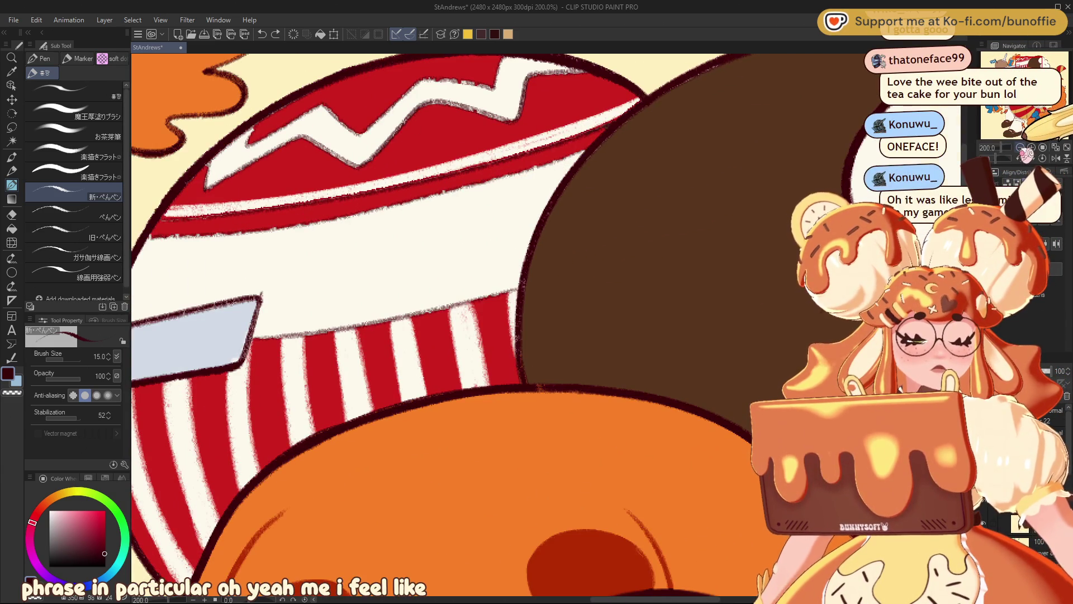
pyautogui.scroll(-2, 1033, 70)
pyautogui.moveTo(1034, 115)
pyautogui.mouseDown()
pyautogui.moveTo(1022, 60)
pyautogui.moveTo(1040, 79)
pyautogui.moveTo(1013, 57)
pyautogui.mouseUp()
pyautogui.scroll(2, 1022, 59)
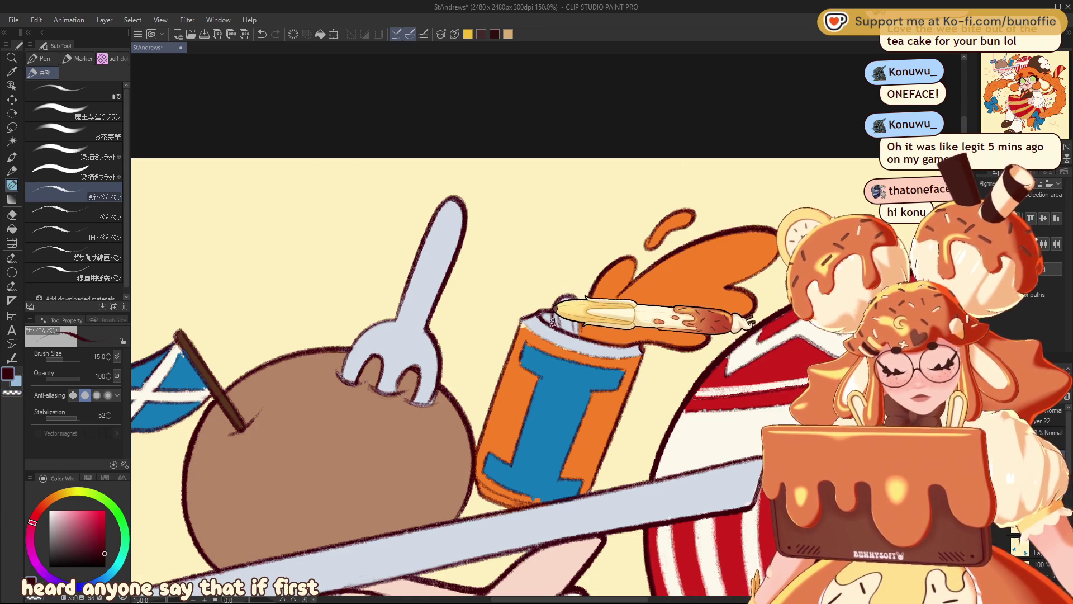
pyautogui.hotkey('ctrl', 'z')
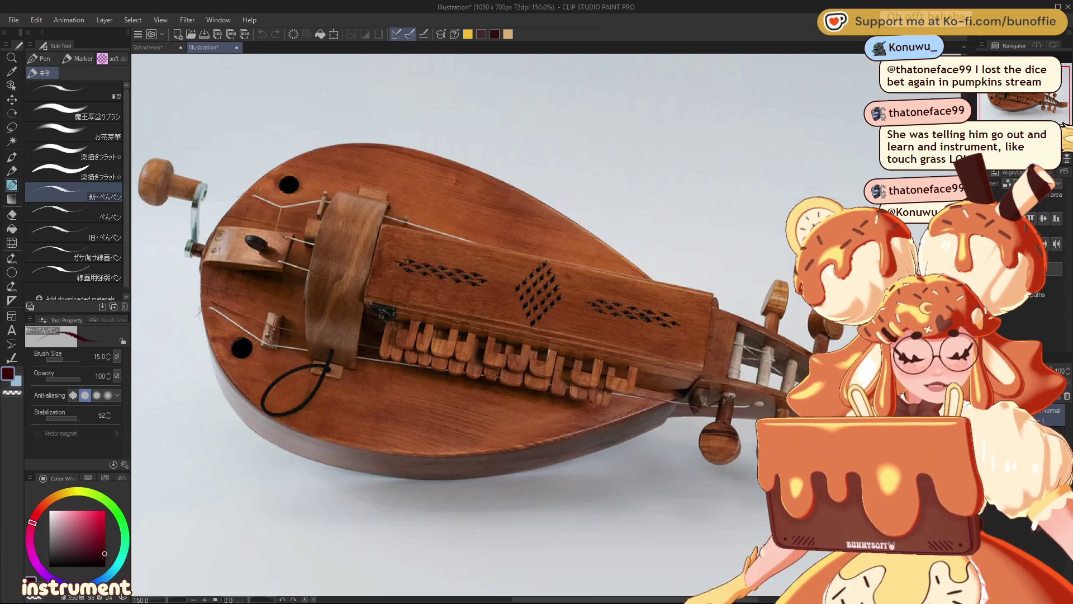
# Zoom in on the hurdy-gurdy reference photo.
pyautogui.hotkey('ctrl', '+')
# Pan across the hurdy-gurdy photo, then close it to return to StAndrews.
pyautogui.moveTo(1025, 116); pyautogui.dragTo(1026, 114)
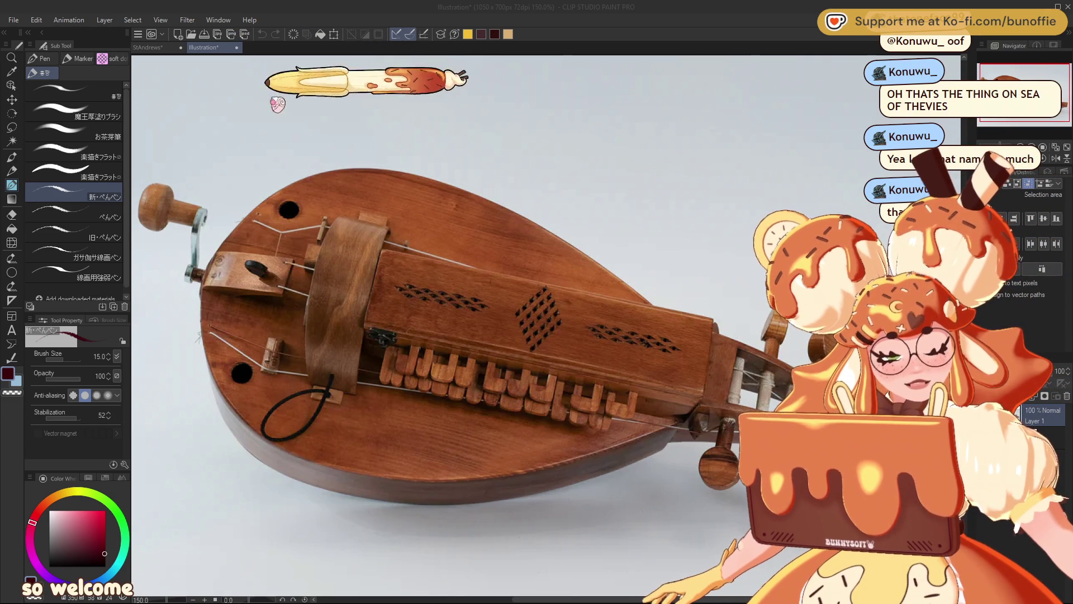
pyautogui.hotkey('ctrl', 'w')
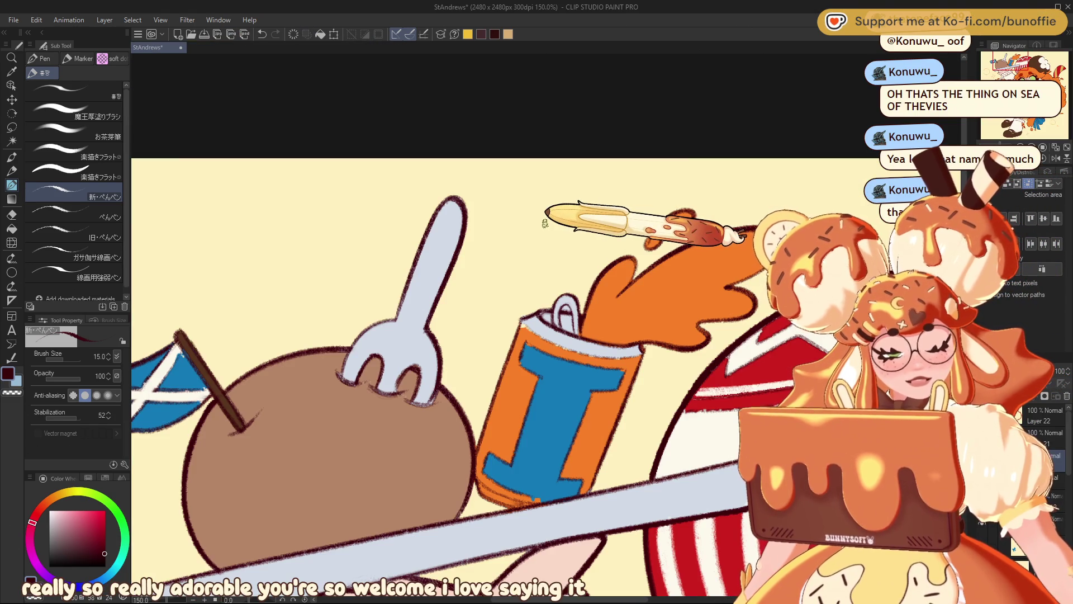
# Reselect the Pen, swap to the dark red colour, and rotate the canvas about 56° toward the hand.
pyautogui.moveTo(1017, 61); pyautogui.dragTo(1013, 67)
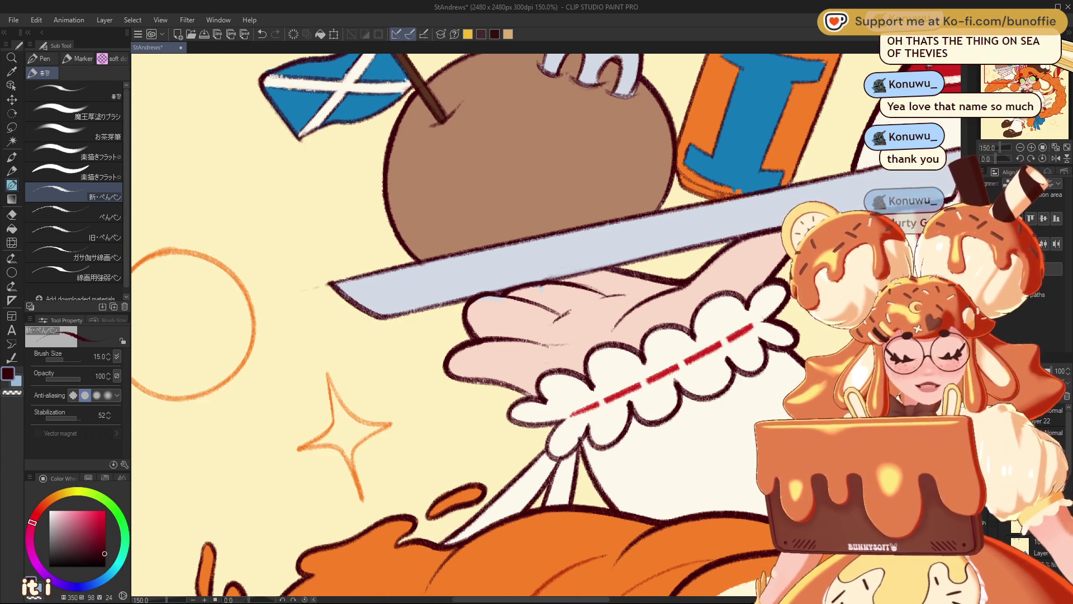
pyautogui.press('e')
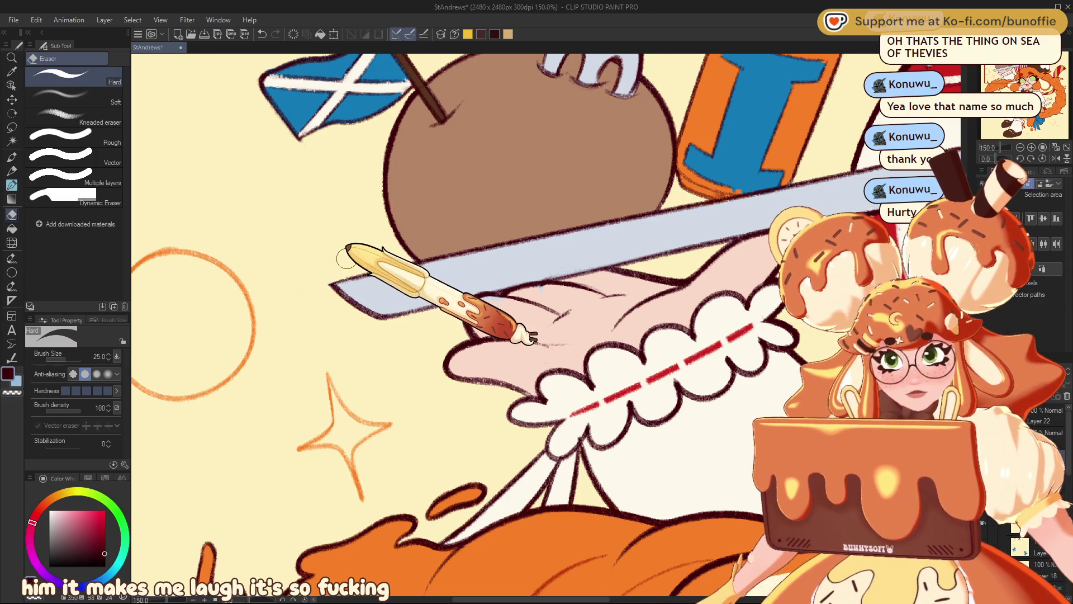
pyautogui.click(11, 185)
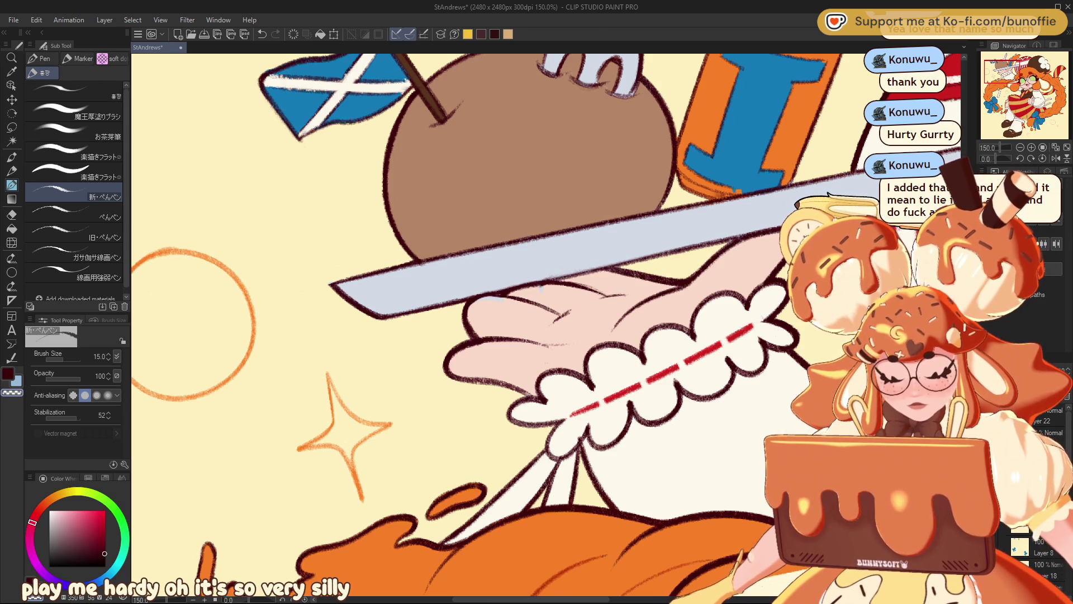
pyautogui.press('x')
pyautogui.moveTo(1010, 69); pyautogui.dragTo(1032, 63)
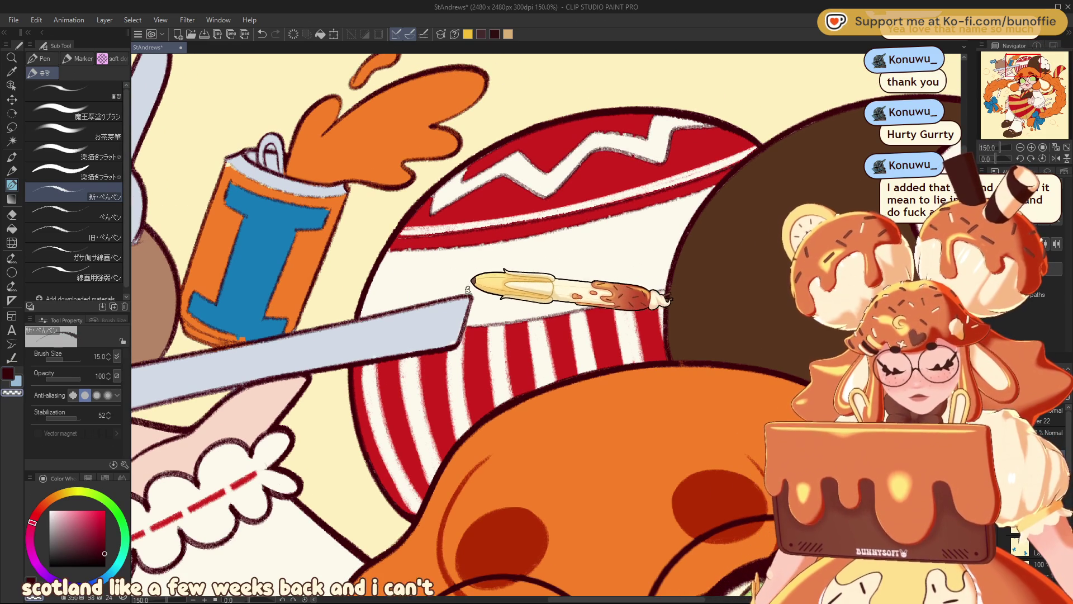
pyautogui.moveTo(1019, 63)
pyautogui.mouseDown()
pyautogui.moveTo(997, 76)
pyautogui.moveTo(1001, 69)
pyautogui.mouseUp()
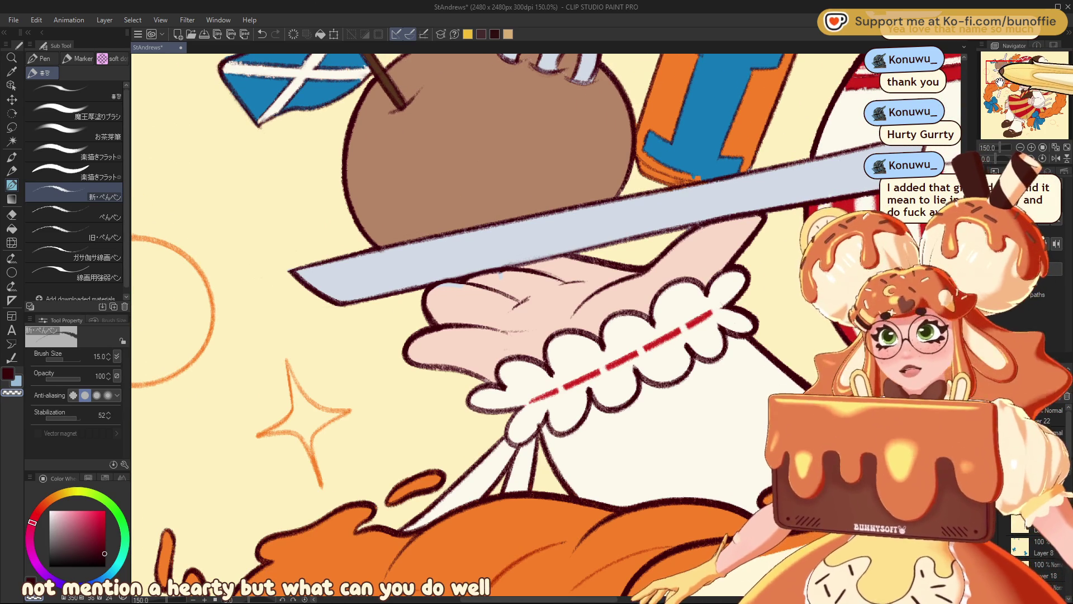
pyautogui.moveTo(503, 280); pyautogui.dragTo(442, 224)
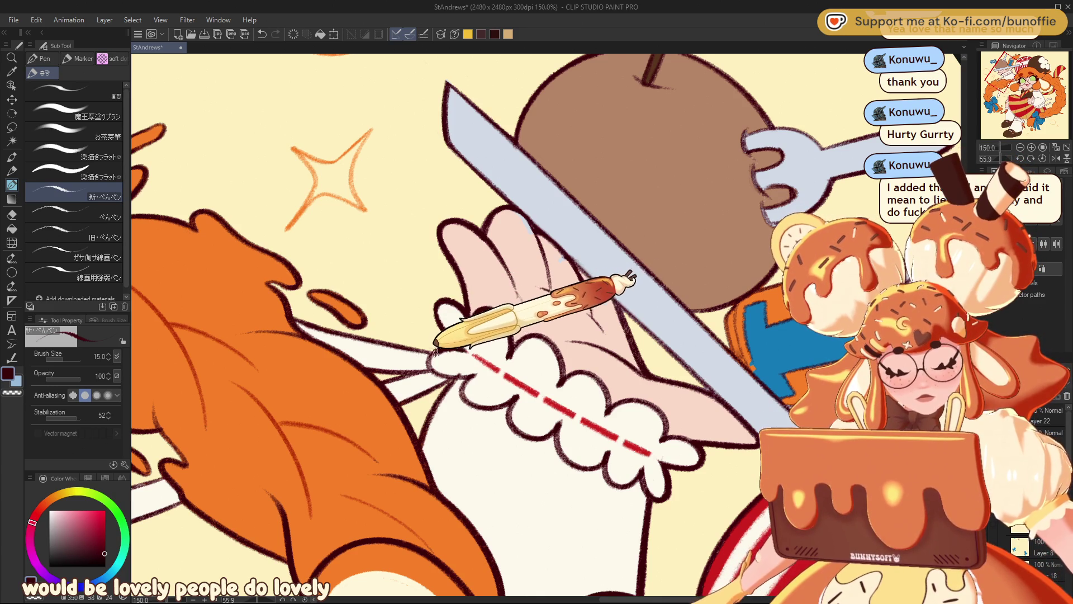
pyautogui.moveTo(1012, 95)
pyautogui.mouseDown()
pyautogui.moveTo(1018, 68)
pyautogui.moveTo(997, 89)
pyautogui.moveTo(1000, 101)
pyautogui.moveTo(1020, 77)
pyautogui.moveTo(1007, 70)
pyautogui.mouseUp()
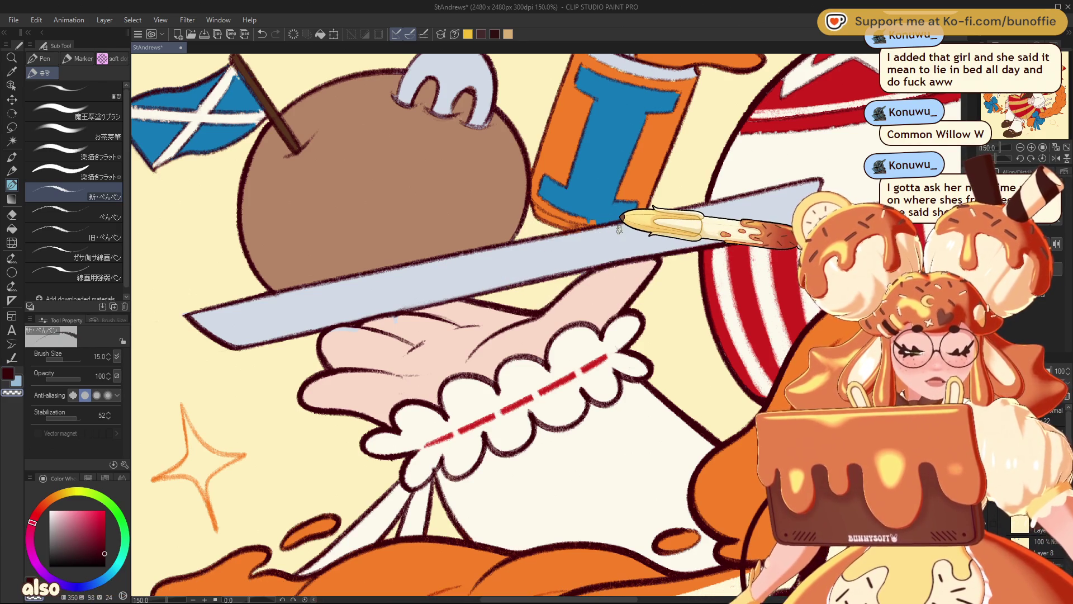
pyautogui.moveTo(1013, 71); pyautogui.dragTo(1023, 64)
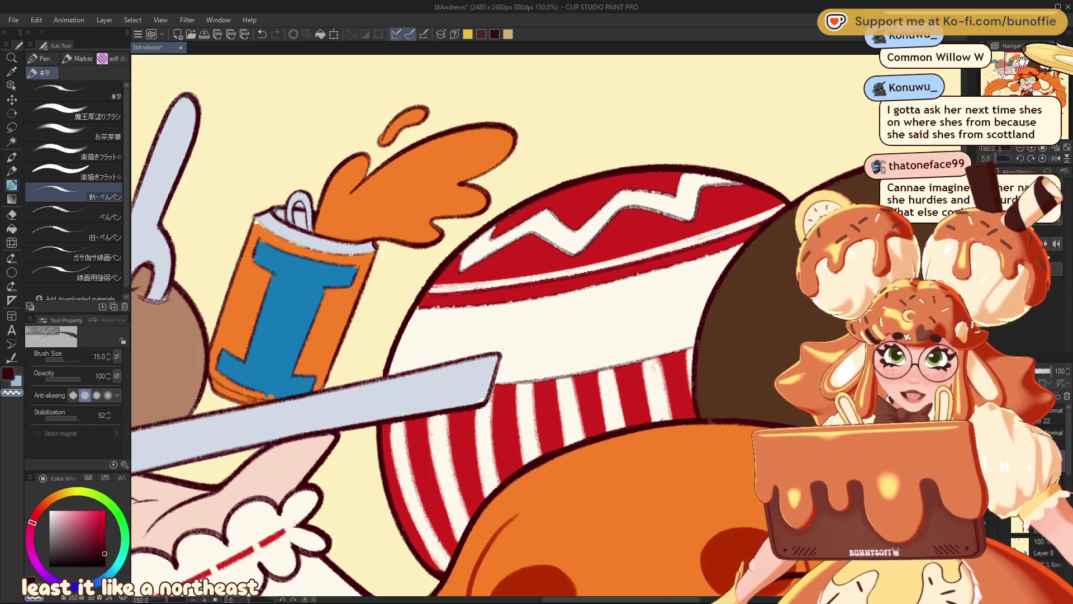
pyautogui.moveTo(1021, 61); pyautogui.dragTo(1008, 83)
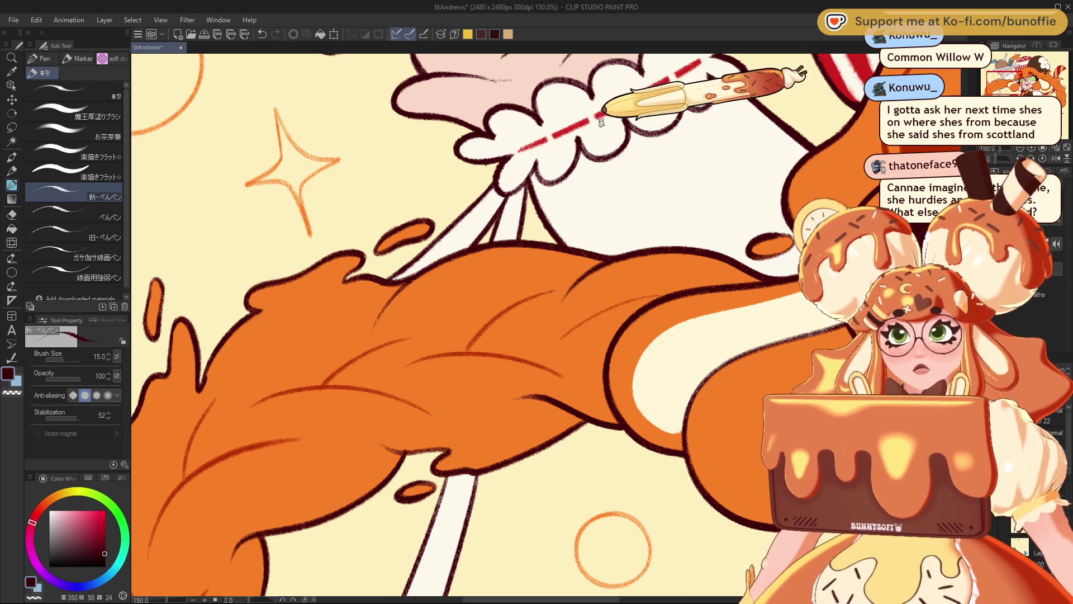
pyautogui.moveTo(1010, 73); pyautogui.dragTo(1014, 69)
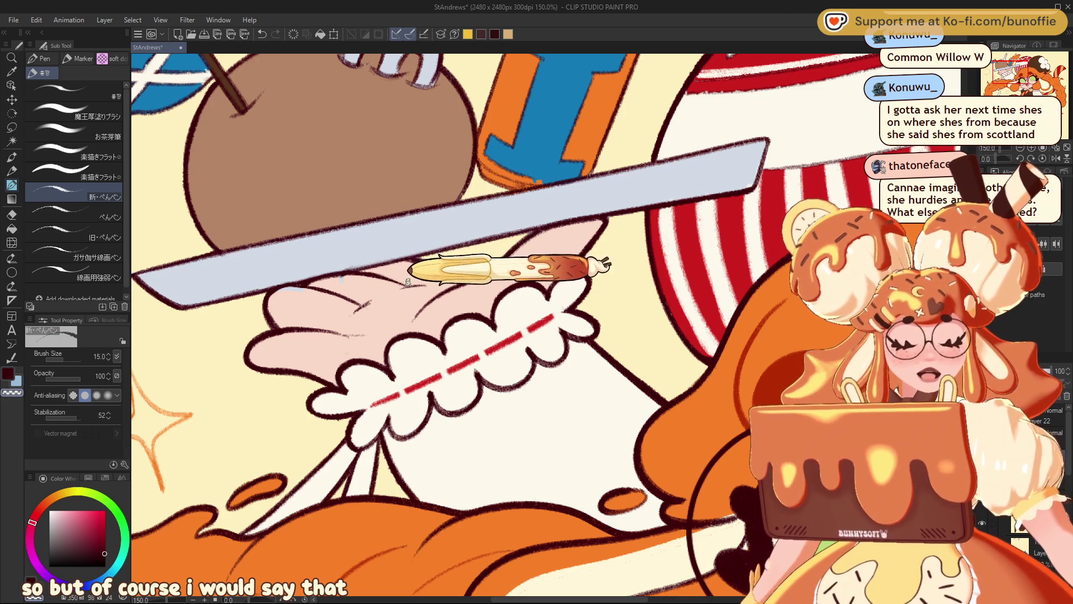
pyautogui.moveTo(1018, 65); pyautogui.dragTo(1027, 84)
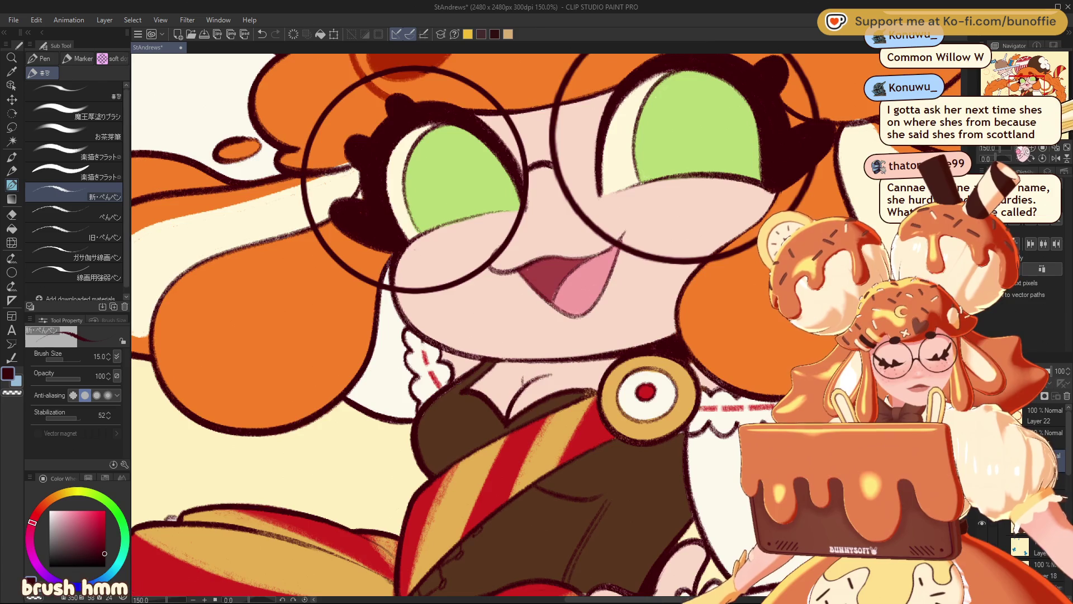
# Return from the Eraser to the 新・ぺんペン pen and undo the braid edit over the striped skirt.
pyautogui.scroll(-5, 424, 414)
pyautogui.moveTo(1030, 96)
pyautogui.mouseDown()
pyautogui.moveTo(1026, 105)
pyautogui.moveTo(1040, 92)
pyautogui.moveTo(1049, 105)
pyautogui.mouseUp()
pyautogui.scroll(3, 1057, 86)
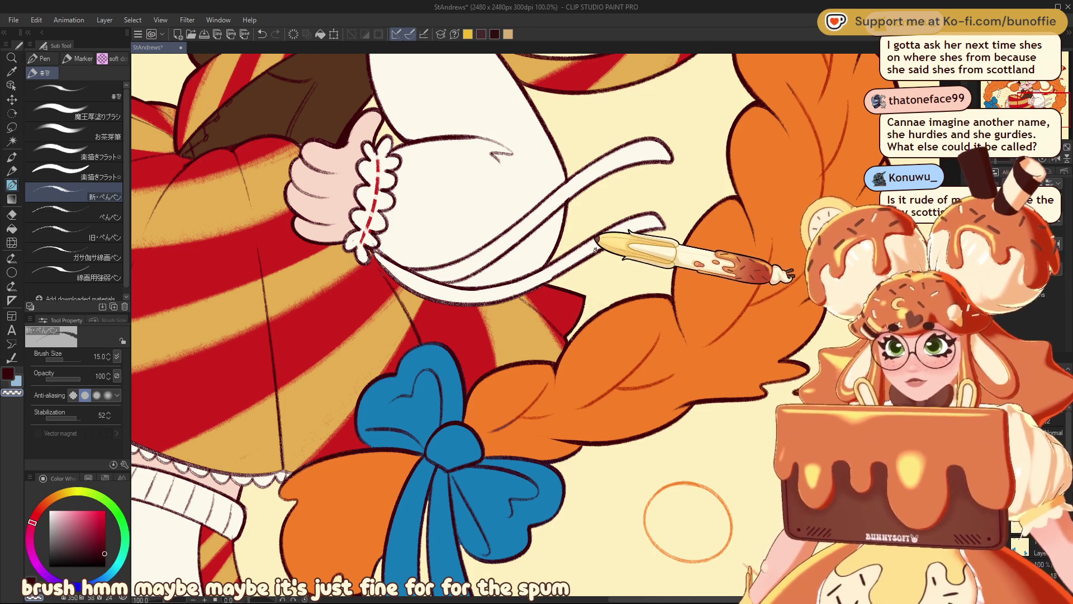
pyautogui.press('e')
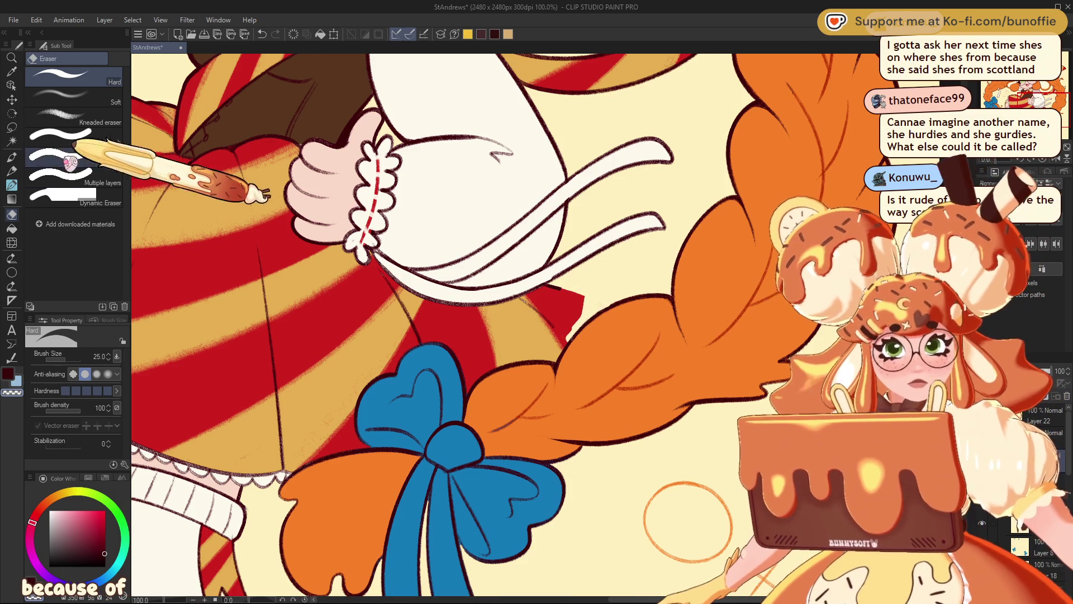
pyautogui.click(11, 157)
pyautogui.click(12, 170)
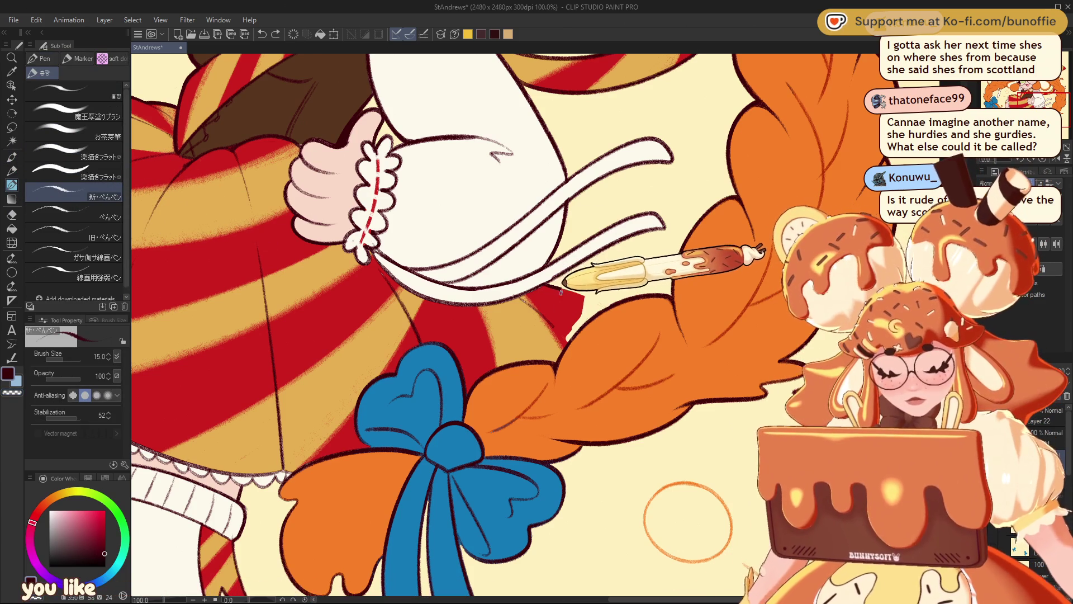
pyautogui.hotkey('ctrl', 'z')
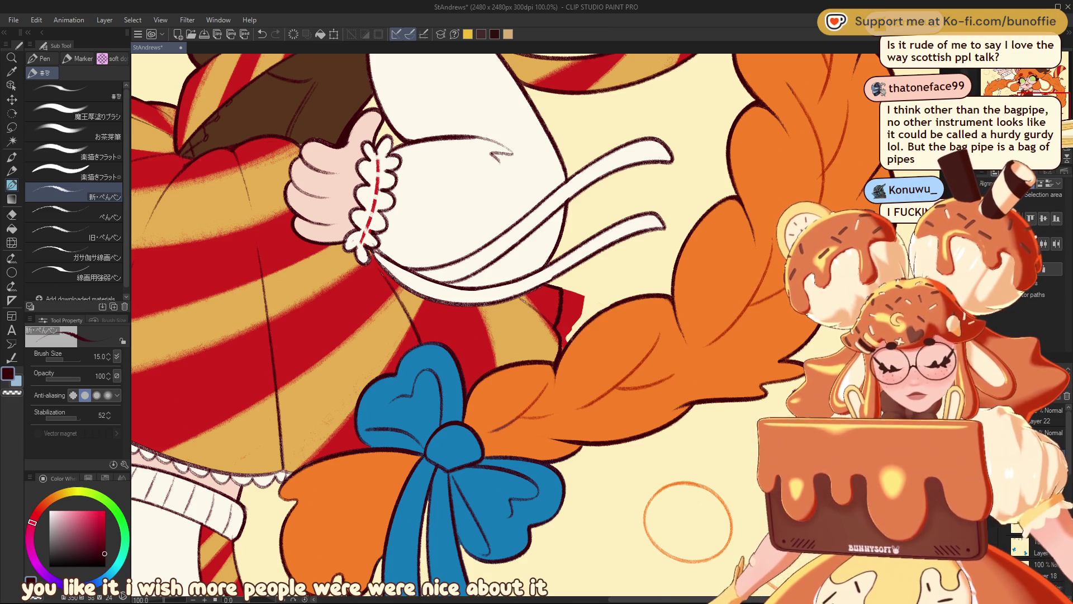
pyautogui.scroll(-5, 441, 324)
pyautogui.scroll(5, 442, 324)
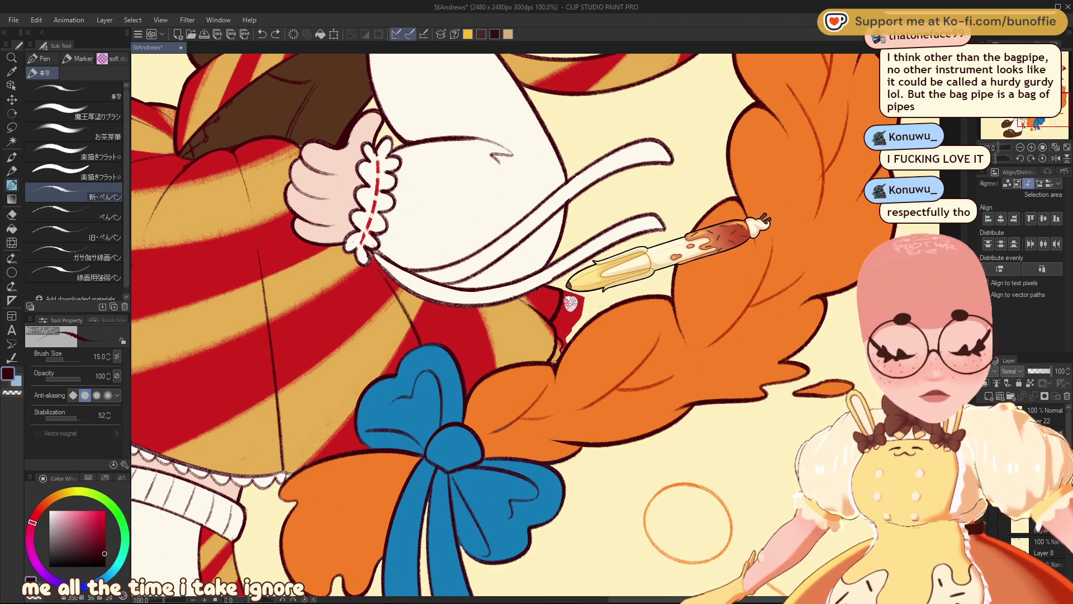
pyautogui.click(557, 326)
pyautogui.hotkey('ctrl', '-')
pyautogui.hotkey('ctrl', '-')
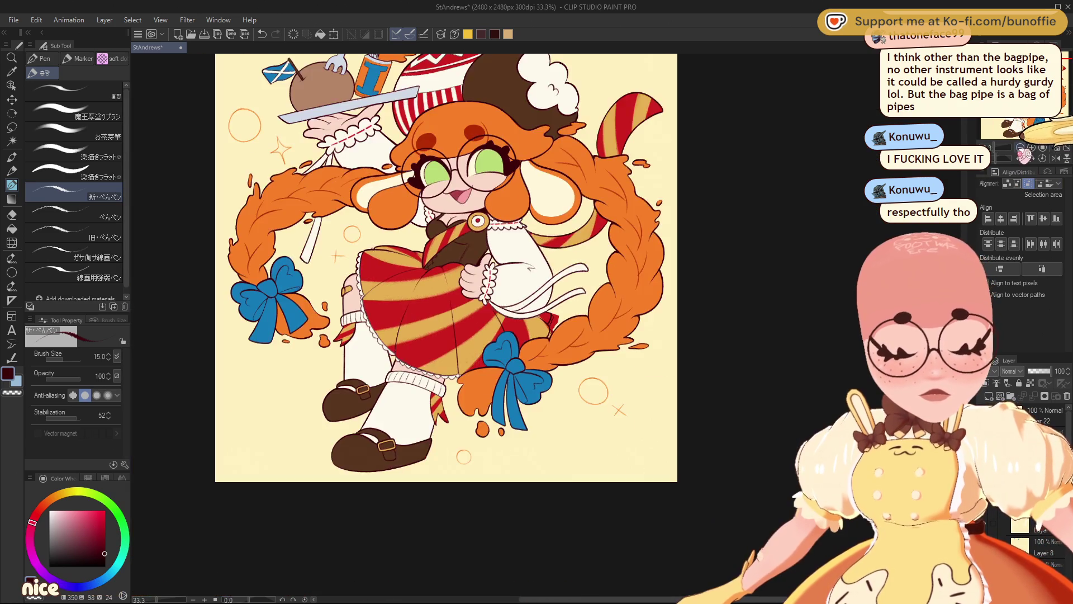
# Zoom in and erase the stray red patch beside the braid near the hand.
pyautogui.hotkey('ctrl', '+')
pyautogui.hotkey('ctrl', '+')
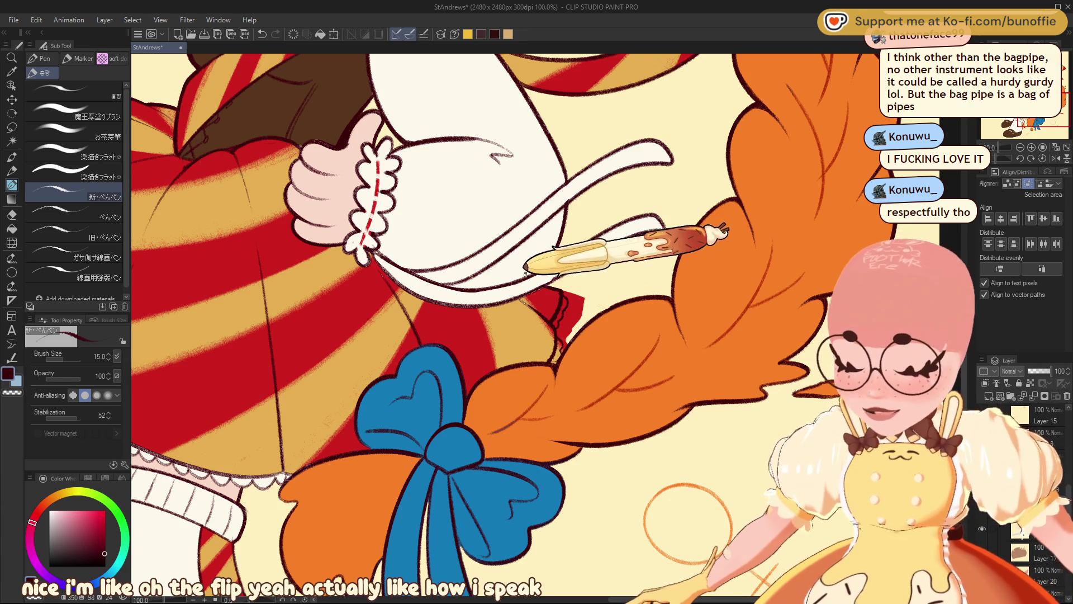
pyautogui.press('e')
pyautogui.moveTo(564, 300)
pyautogui.mouseDown()
pyautogui.moveTo(556, 336)
pyautogui.moveTo(576, 316)
pyautogui.mouseUp()
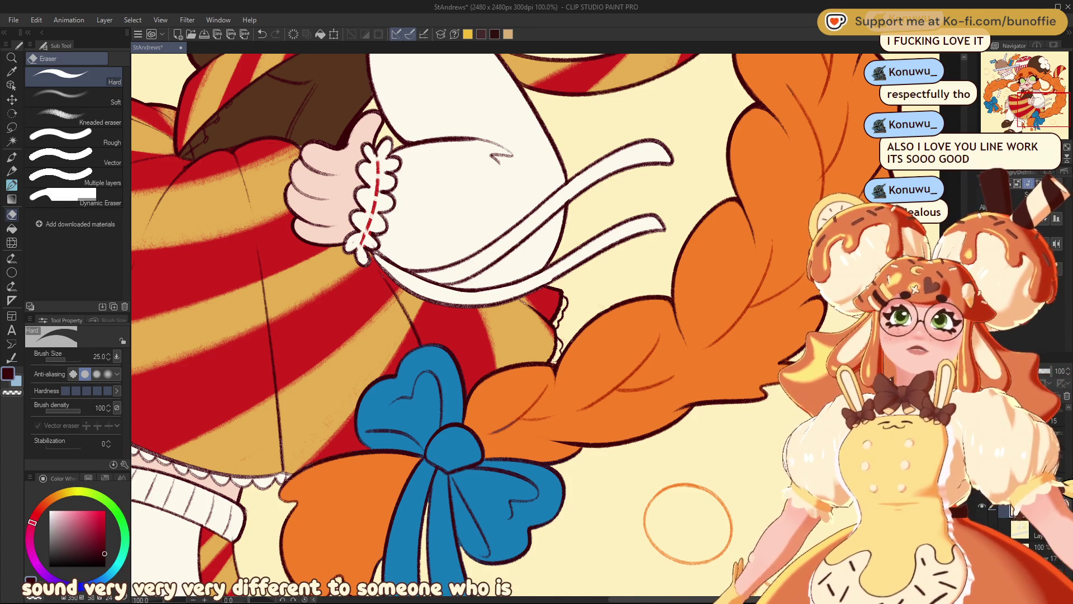
pyautogui.moveTo(1034, 96)
pyautogui.mouseDown()
pyautogui.moveTo(1007, 72)
pyautogui.moveTo(1028, 103)
pyautogui.mouseUp()
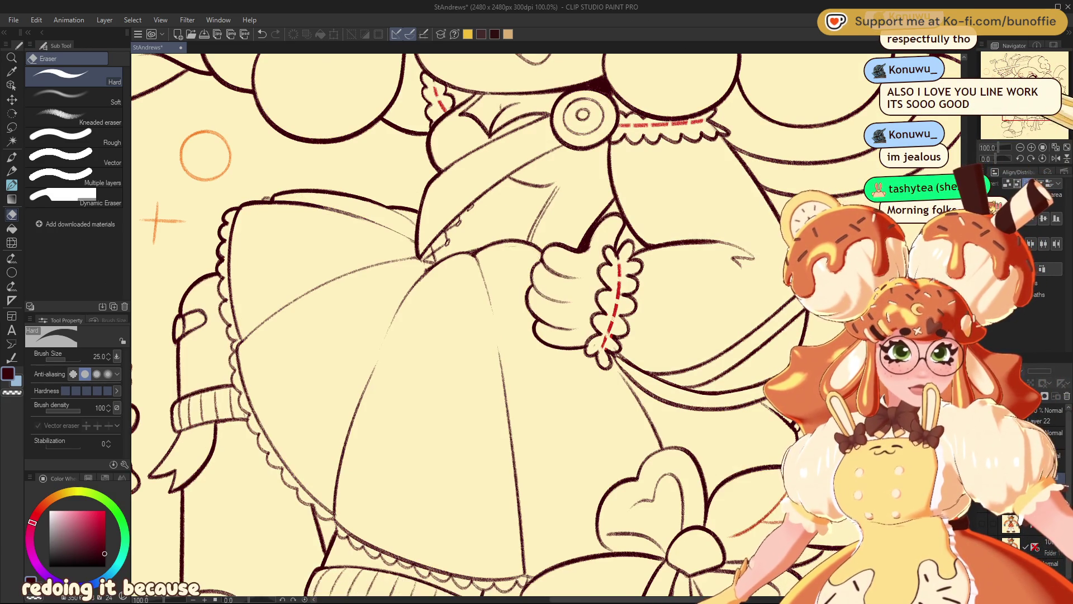
# View the whole coloured illustration, then zoom in and pan to the face and glasses.
pyautogui.hotkey('ctrl', '-')
pyautogui.hotkey('ctrl', '-')
pyautogui.hotkey('ctrl', '-')
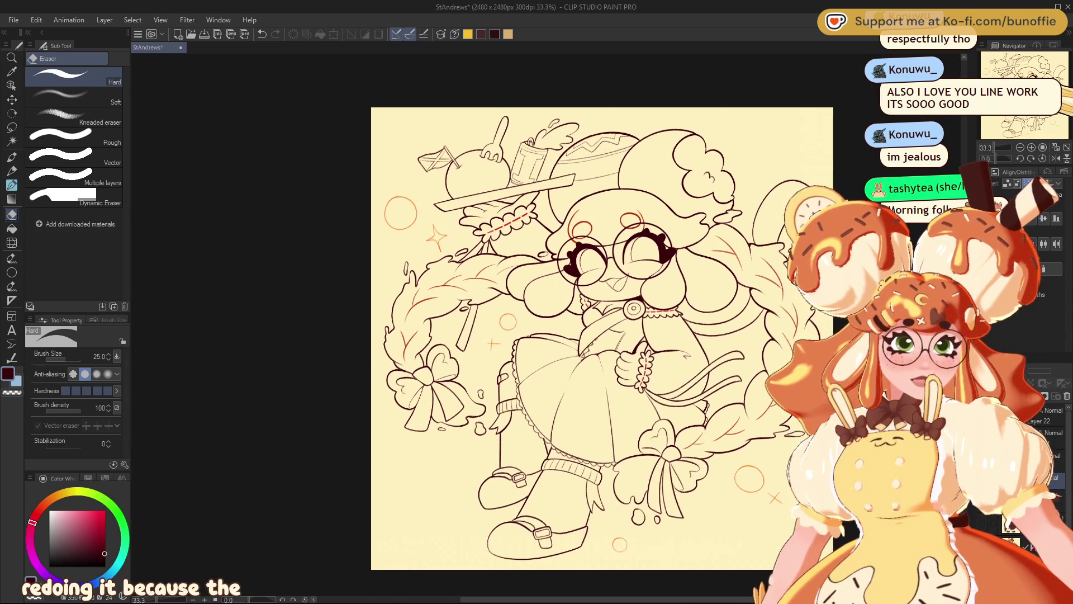
pyautogui.scroll(1, 1027, 121)
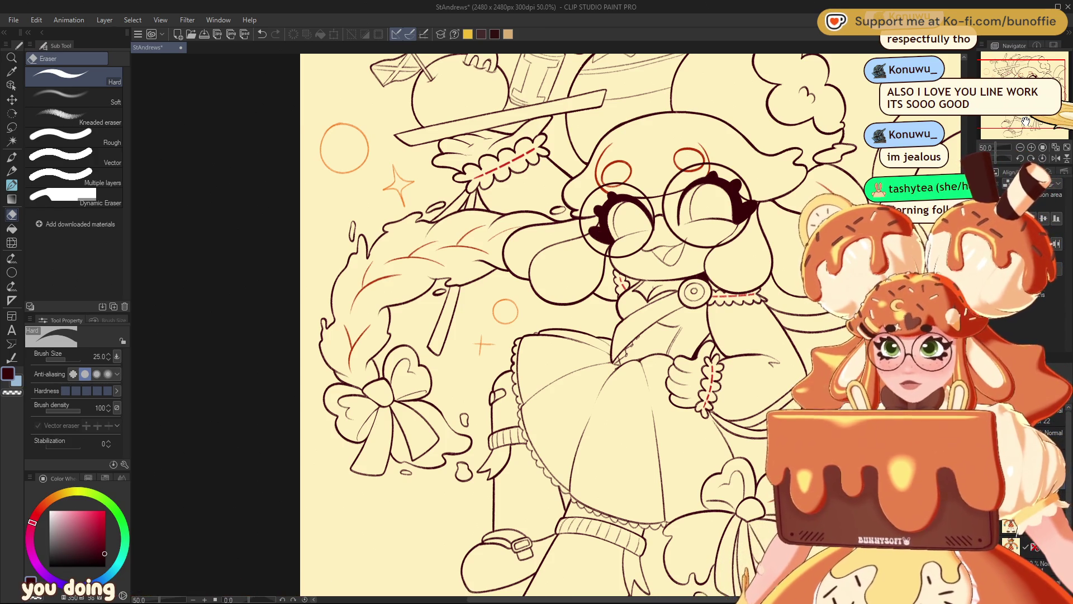
pyautogui.hotkey('ctrl', '+')
pyautogui.moveTo(1007, 123)
pyautogui.mouseDown()
pyautogui.moveTo(1012, 132)
pyautogui.moveTo(1030, 95)
pyautogui.mouseUp()
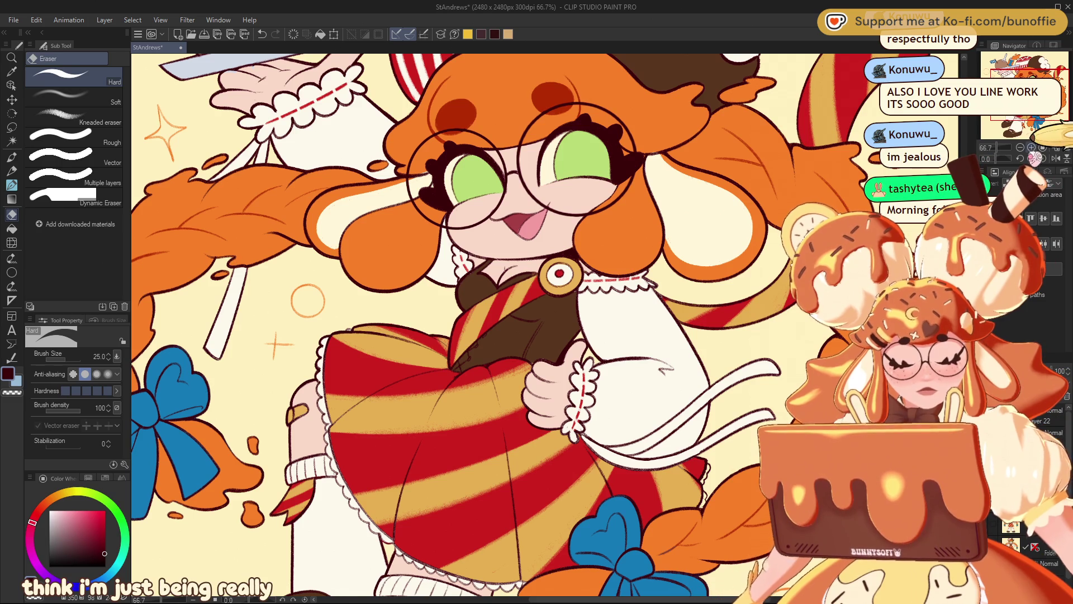
# Zoom in on the dress and redraw the sleeve line by the hand with the 新・ぺんペン pen.
pyautogui.hotkey('ctrl', '+')
pyautogui.hotkey('ctrl', '+')
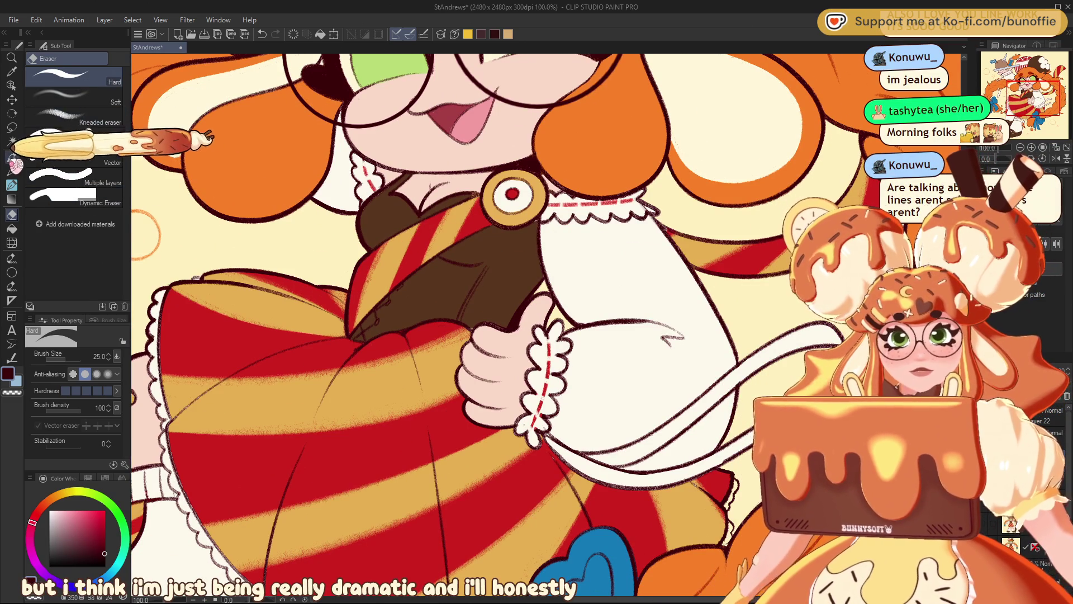
pyautogui.click(12, 157)
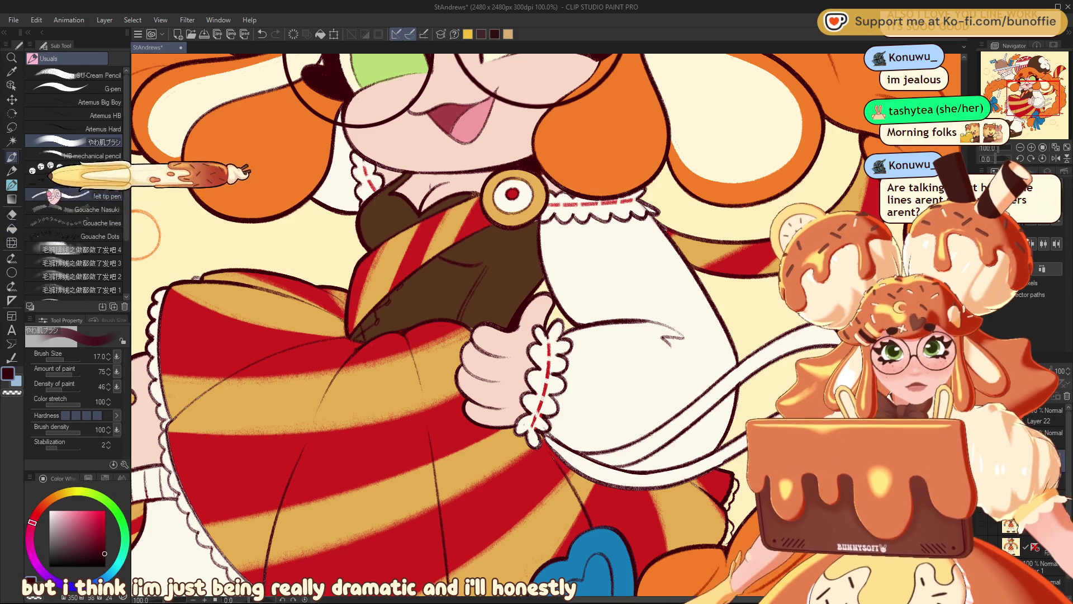
pyautogui.click(12, 184)
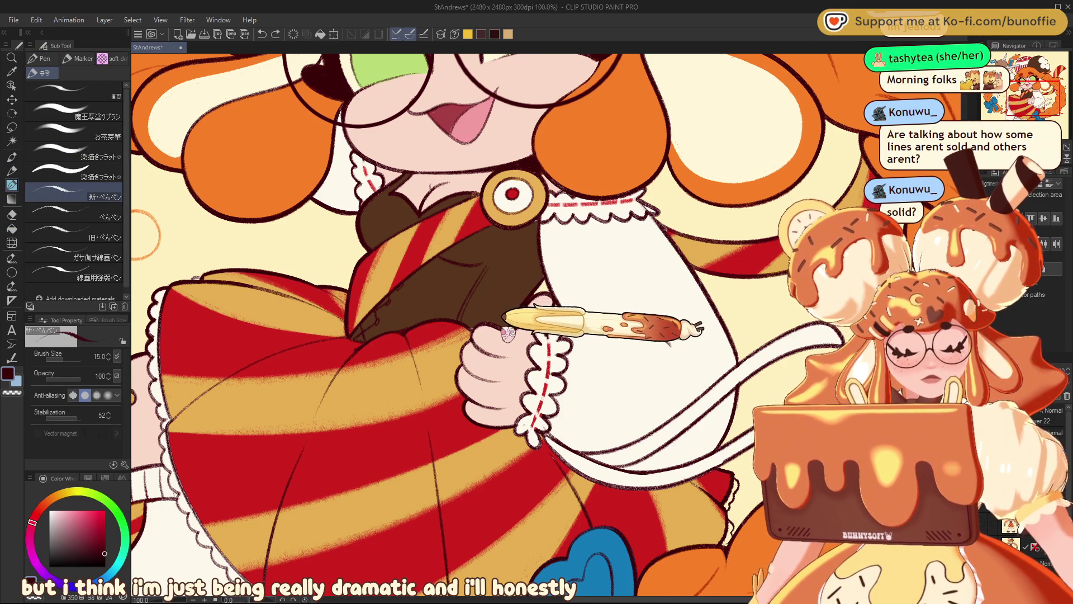
pyautogui.click(485, 354)
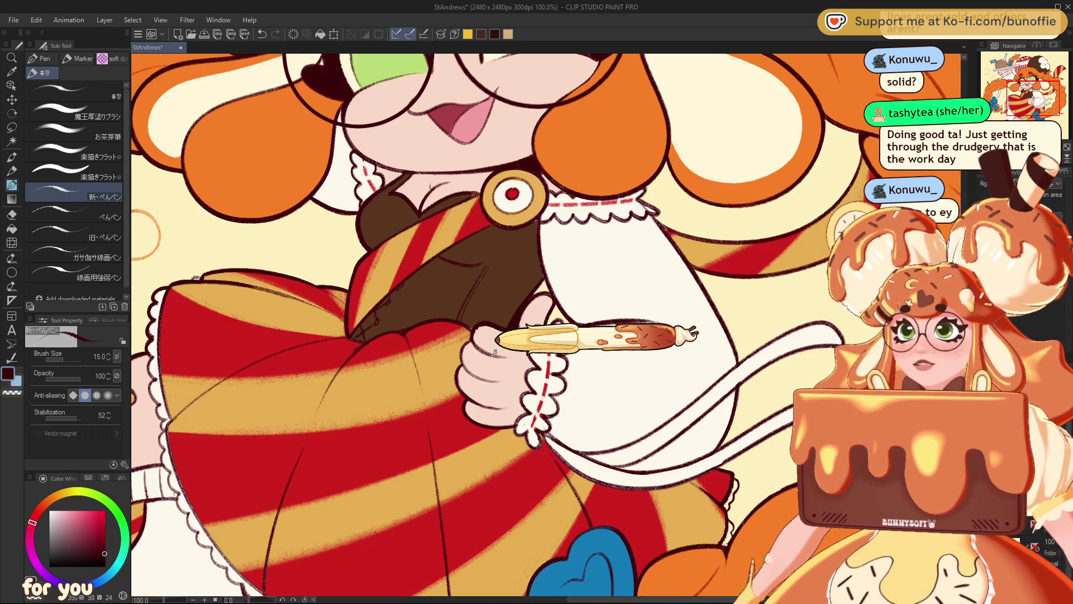
# Erase and redraw the lineart where the skirt frill meets the braid.
pyautogui.scroll(-2, 1034, 108)
pyautogui.moveTo(1035, 108); pyautogui.dragTo(1026, 109)
pyautogui.scroll(3, 1026, 109)
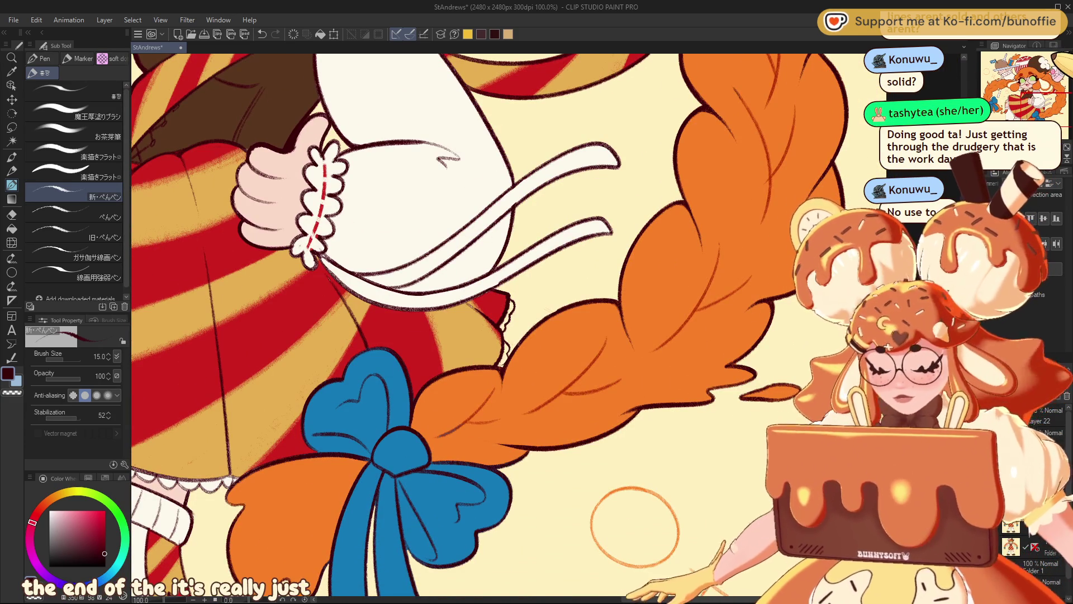
pyautogui.press('e')
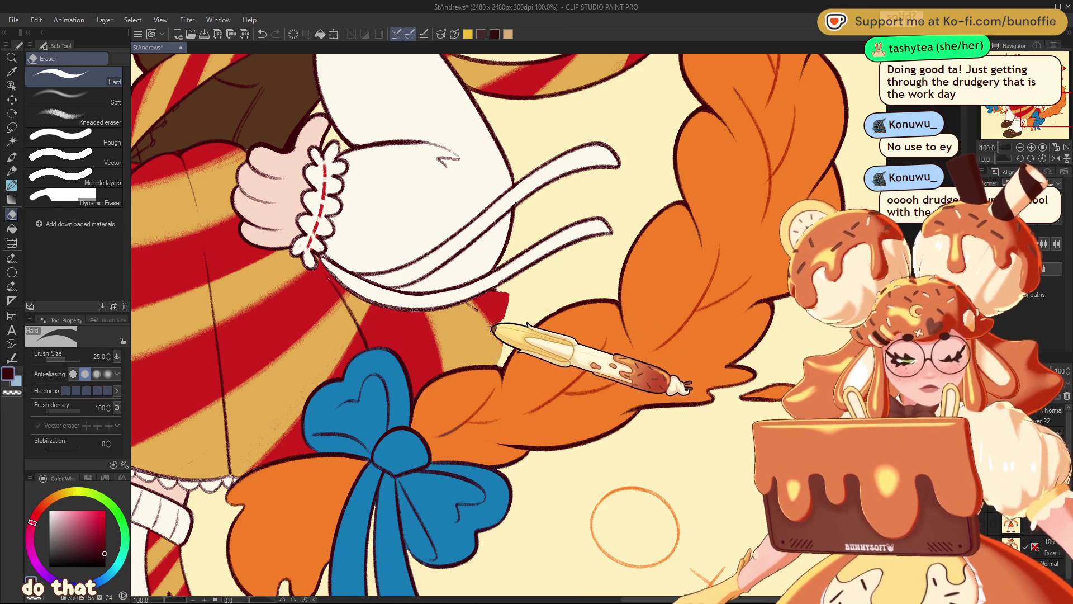
pyautogui.click(11, 157)
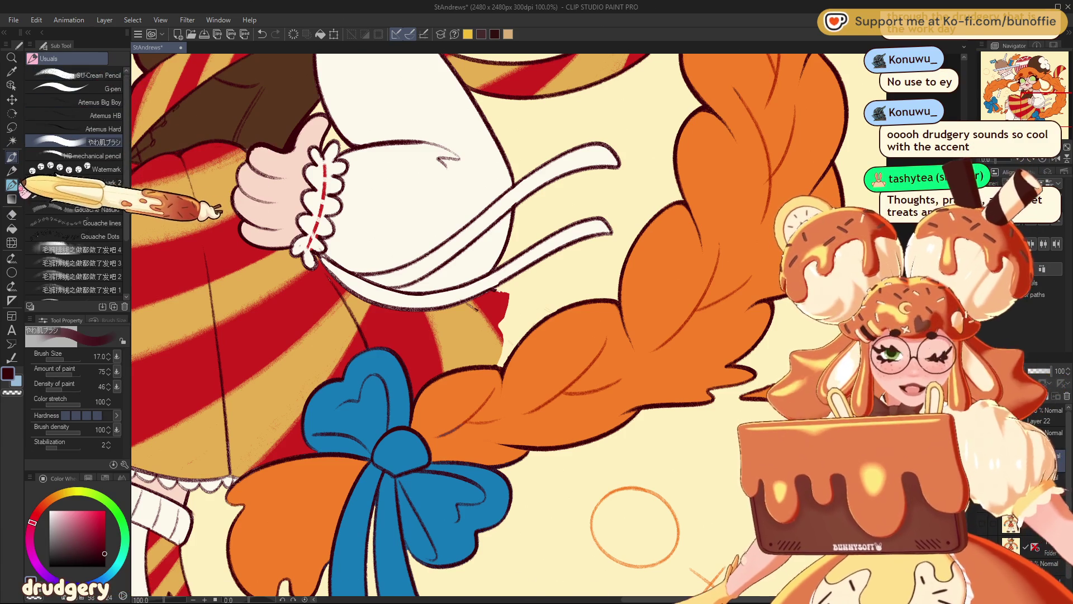
pyautogui.click(12, 173)
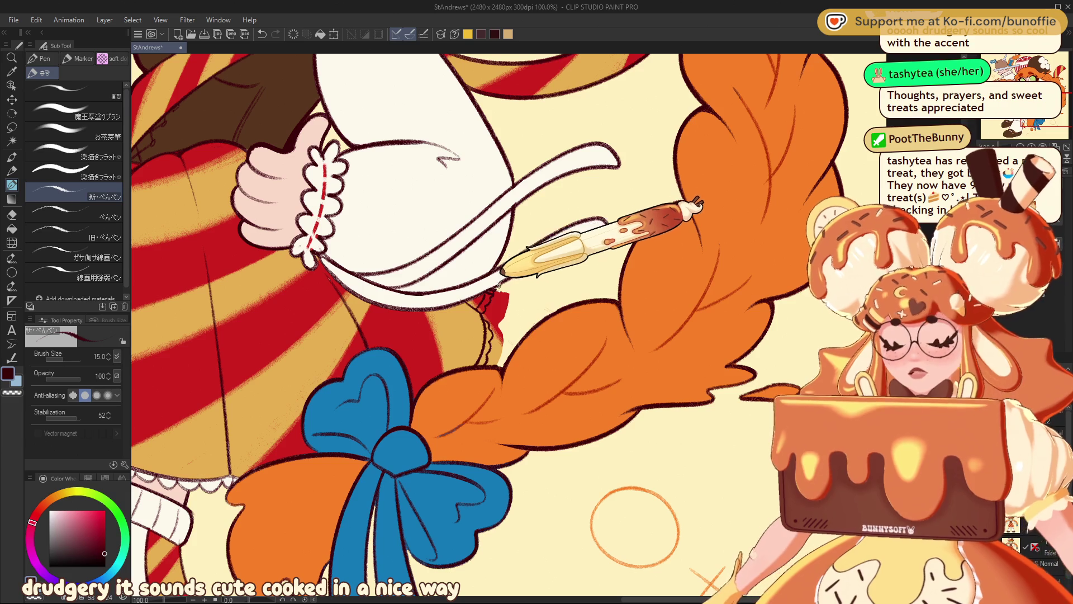
pyautogui.press('e')
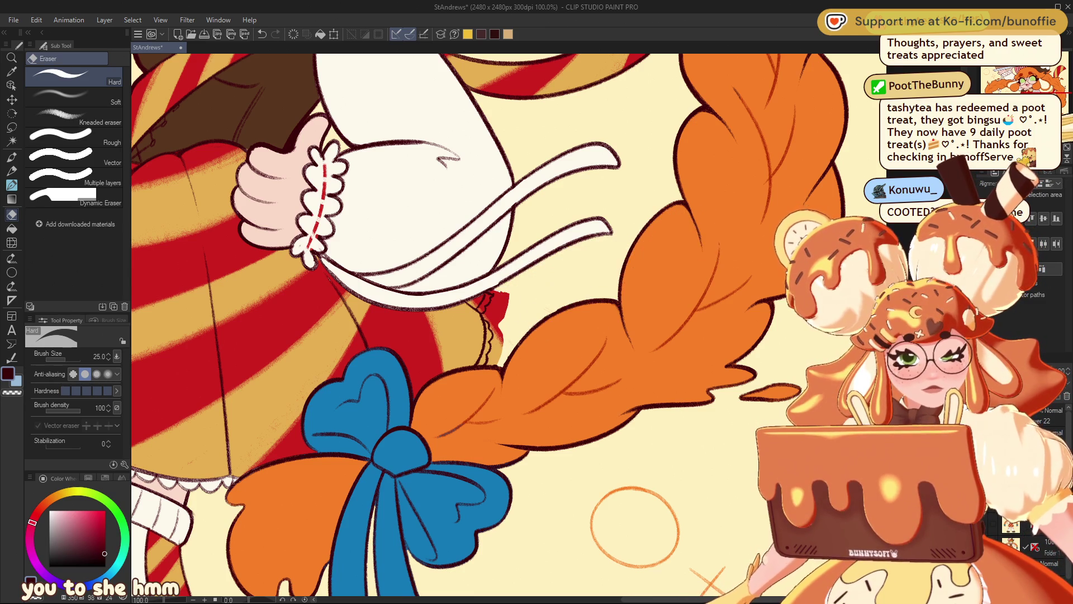
# Inspect the whole character, then the skirt, blue bow, braid and sleeve up close.
pyautogui.hotkey('ctrl', '-')
pyautogui.hotkey('ctrl', '-')
pyautogui.hotkey('ctrl', '+')
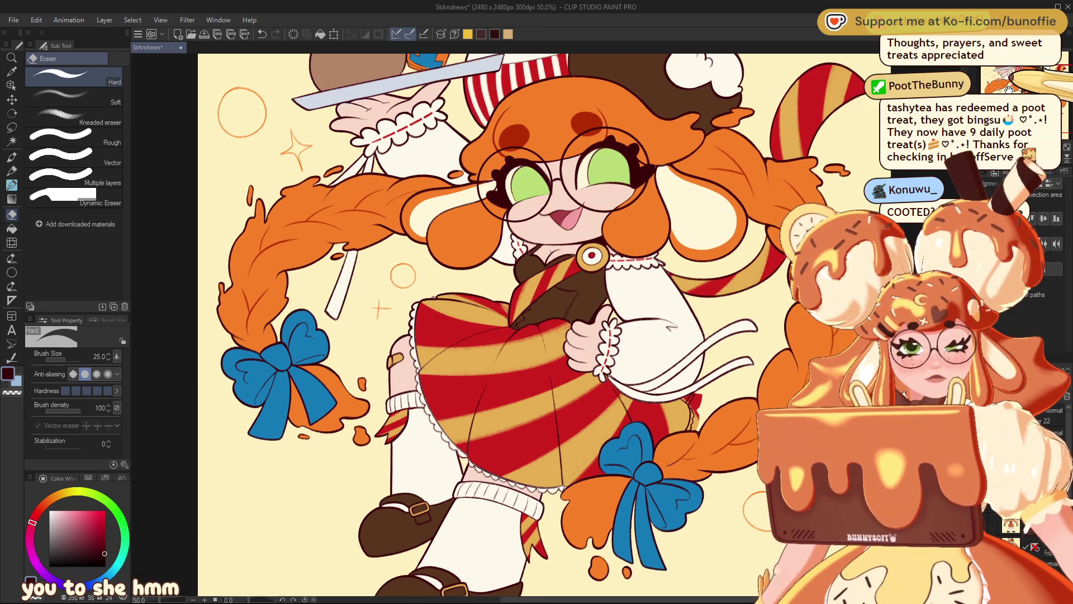
pyautogui.moveTo(480, 324); pyautogui.dragTo(436, 284)
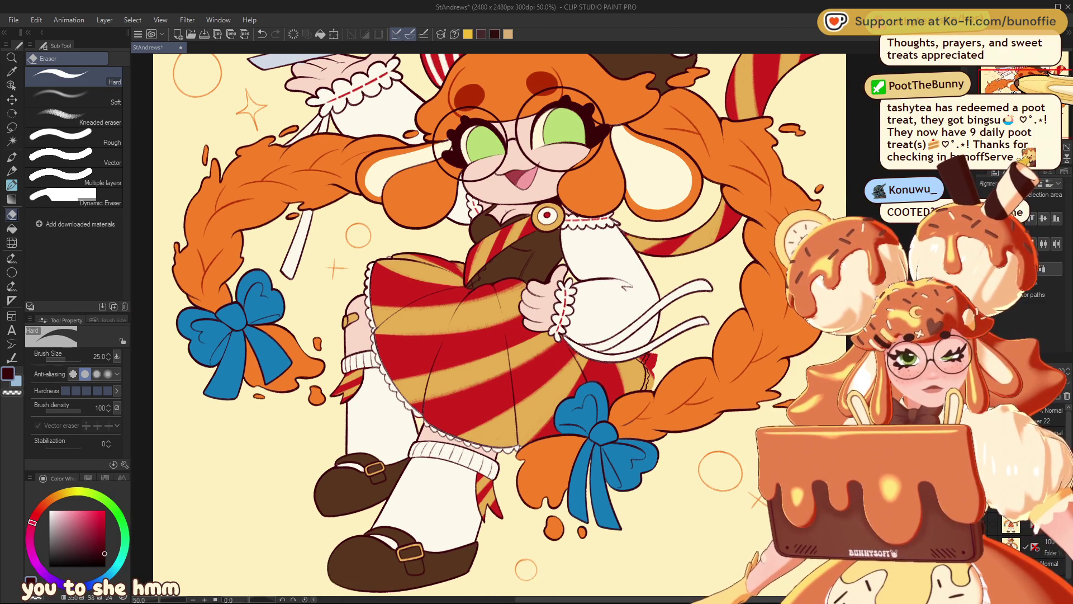
pyautogui.hotkey('ctrl', '+')
pyautogui.hotkey('ctrl', '+')
pyautogui.hotkey('ctrl', '+')
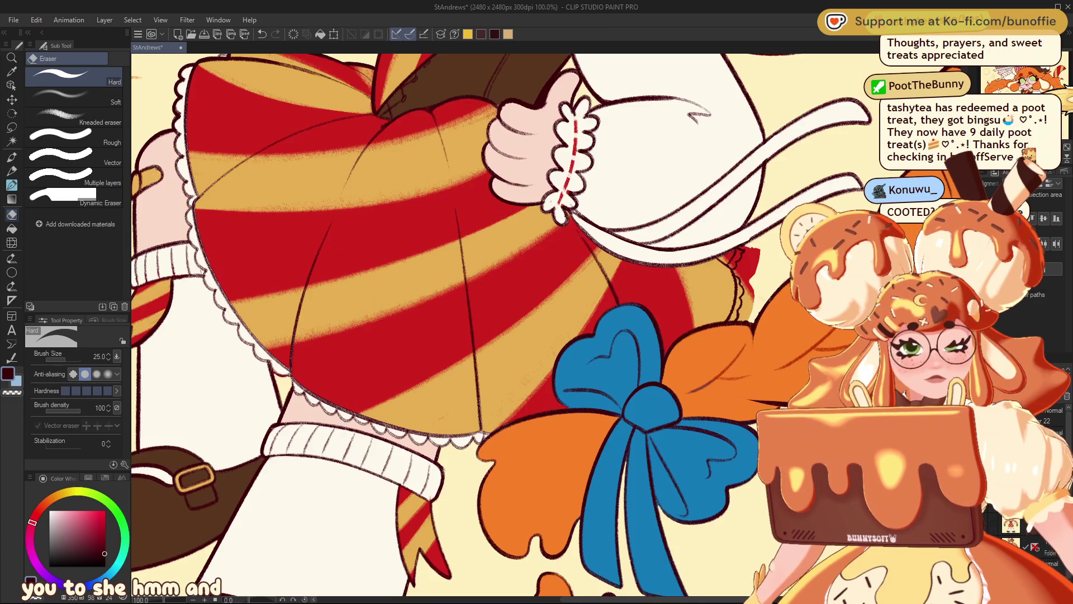
pyautogui.moveTo(503, 112)
pyautogui.mouseDown()
pyautogui.moveTo(370, 505)
pyautogui.moveTo(172, 224)
pyautogui.moveTo(181, 259)
pyautogui.moveTo(170, 212)
pyautogui.mouseUp()
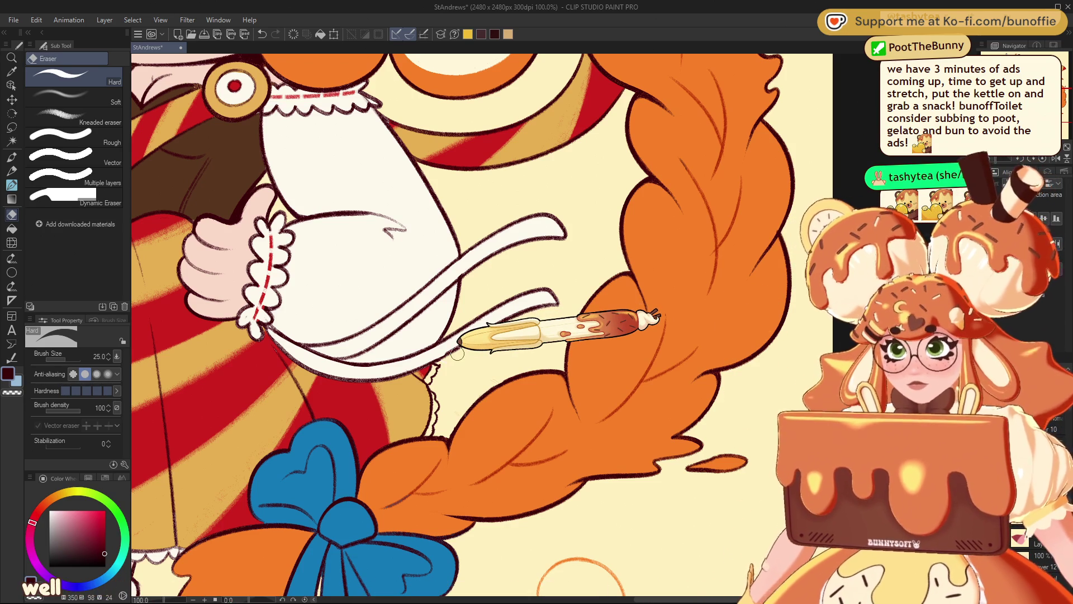
pyautogui.scroll(-2, 482, 326)
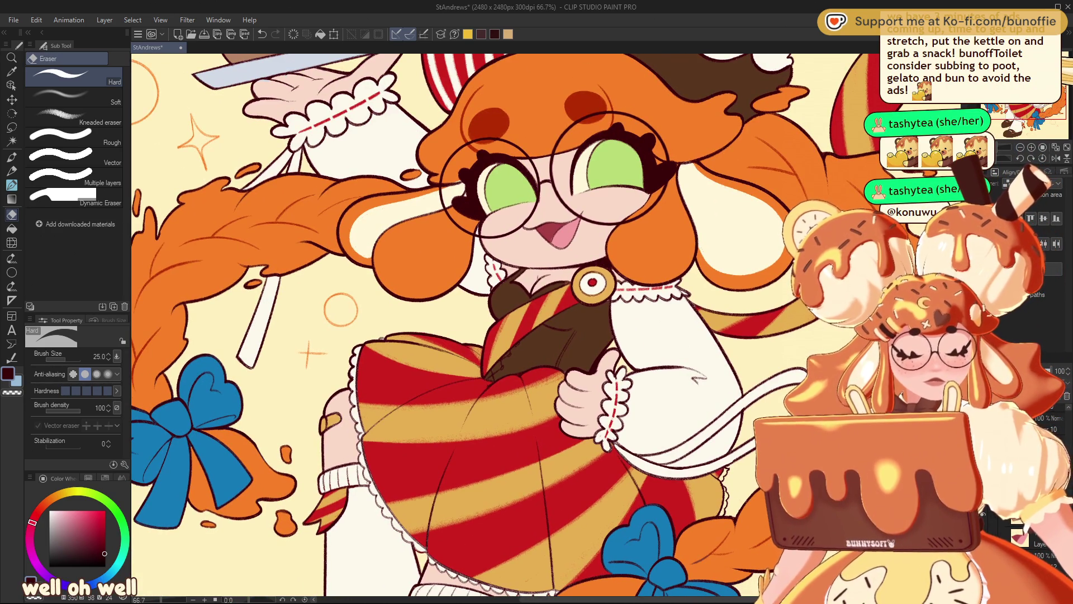
pyautogui.hotkey('ctrl', '-')
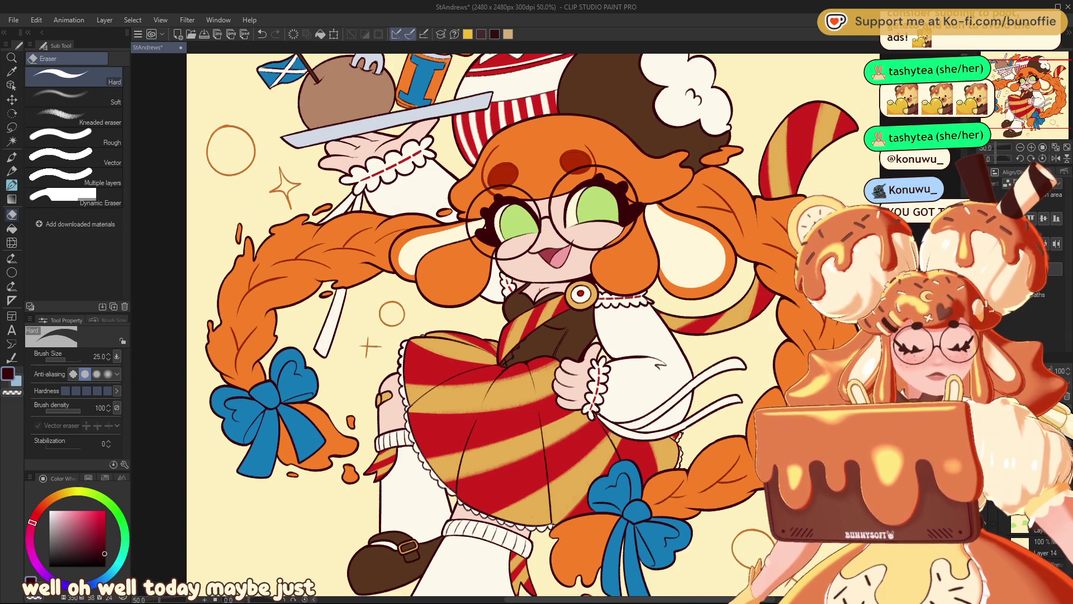
pyautogui.hotkey('ctrl', '-')
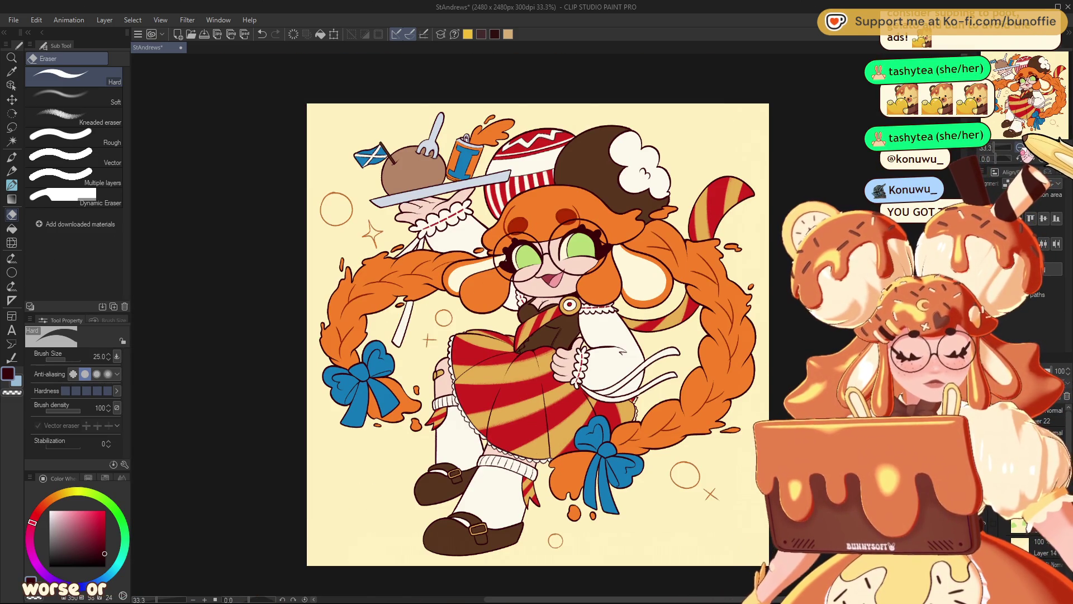
# Undo the last edit, then zoom in on the face and erase part of the line near the glasses.
pyautogui.hotkey('ctrl', 'z')
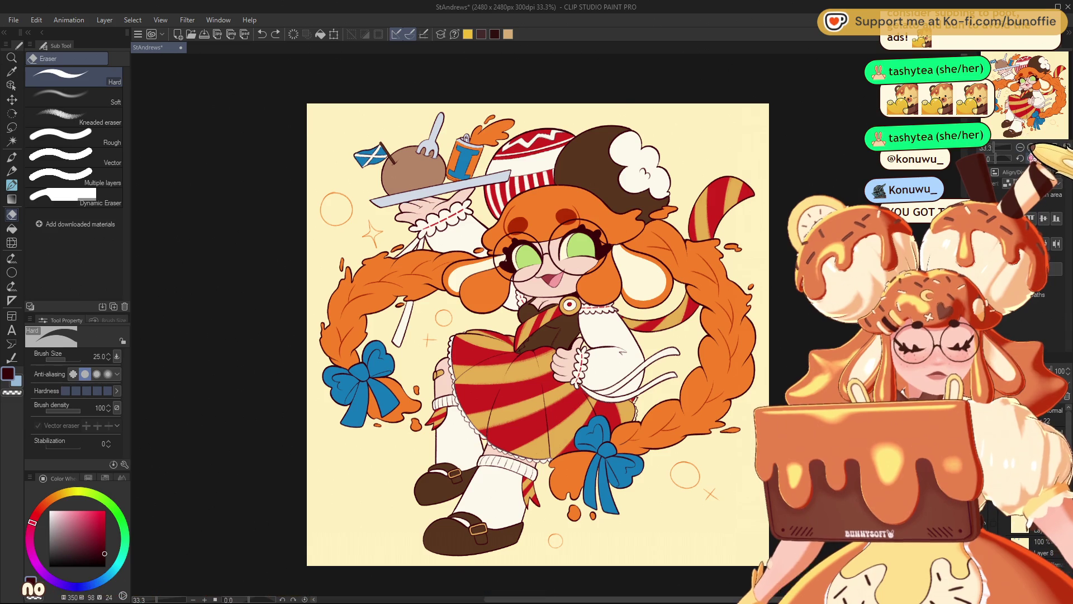
pyautogui.hotkey('ctrl', '+')
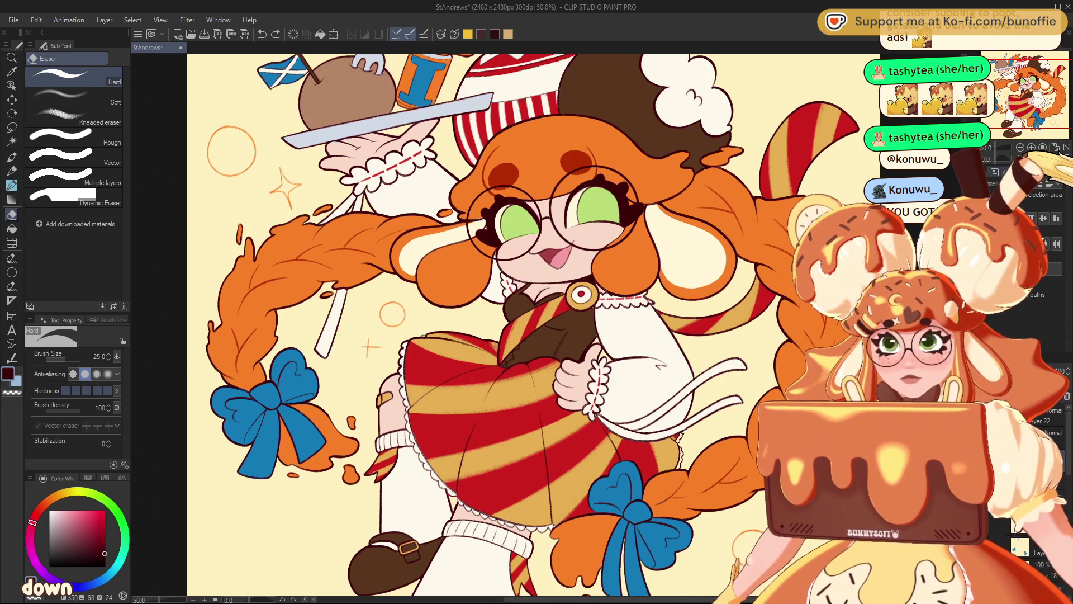
pyautogui.hotkey('ctrl', '+')
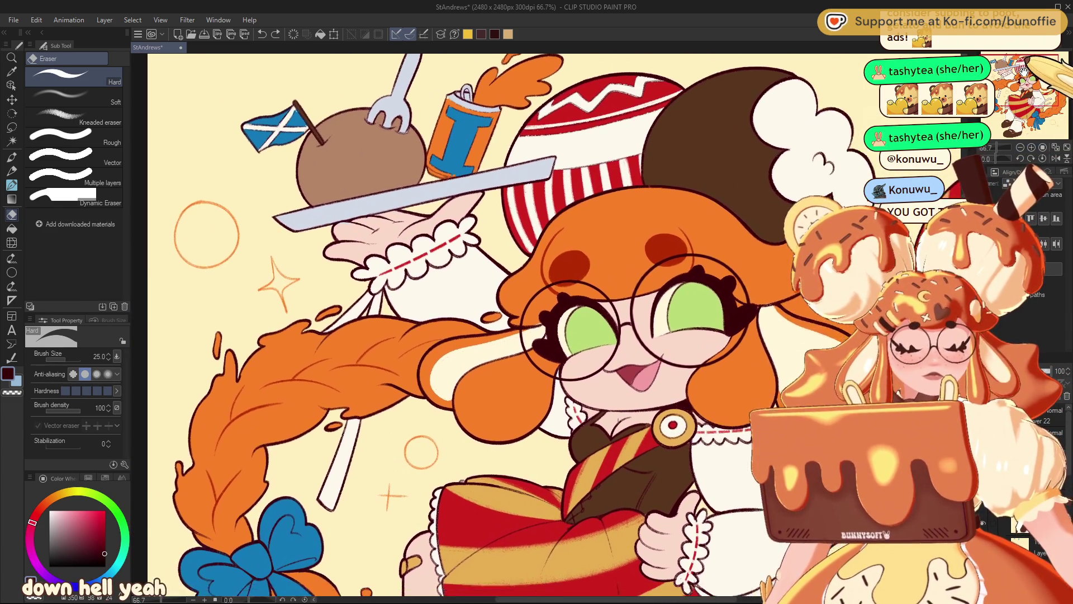
pyautogui.moveTo(536, 335)
pyautogui.mouseDown()
pyautogui.moveTo(464, 266)
pyautogui.moveTo(489, 228)
pyautogui.mouseUp()
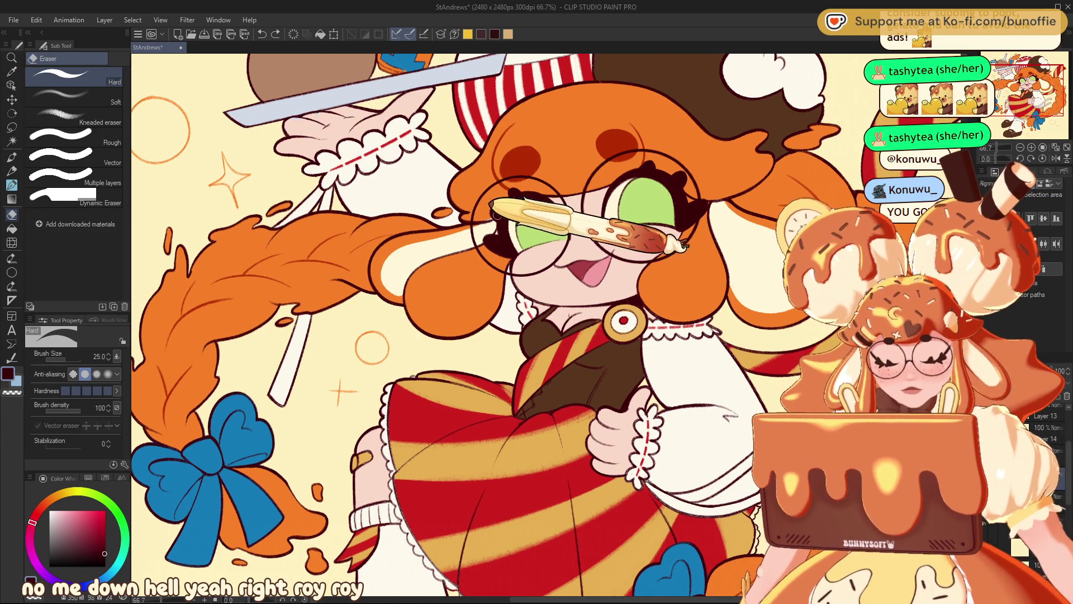
pyautogui.moveTo(503, 208); pyautogui.dragTo(538, 200)
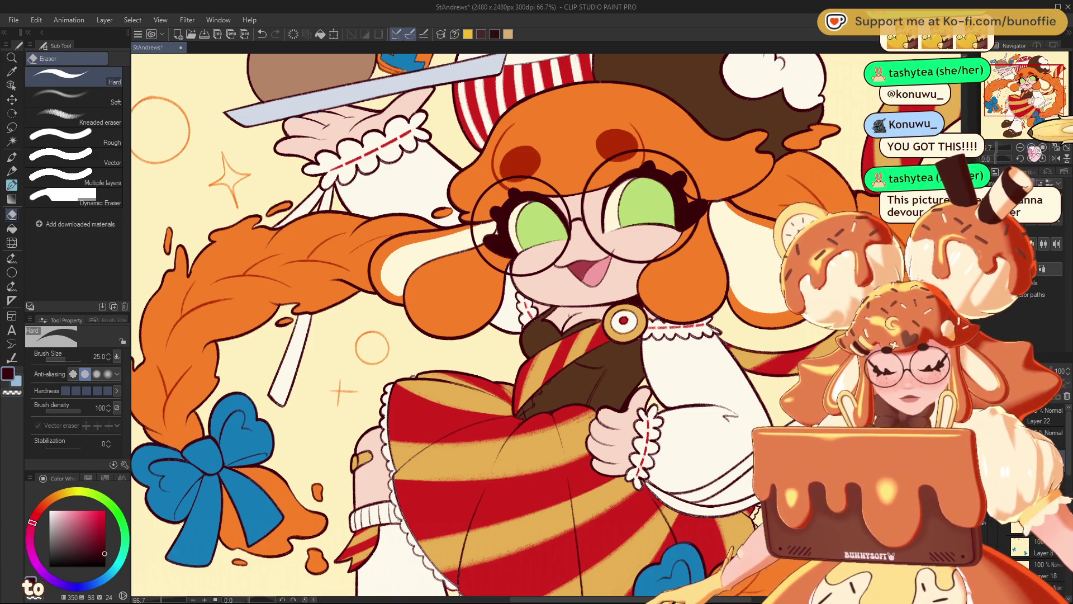
# Switch from the eraser back to an inking pen and fit the whole illustration at 33.3%.
pyautogui.scroll(3, 1043, 82)
pyautogui.moveTo(1043, 83); pyautogui.dragTo(1044, 84)
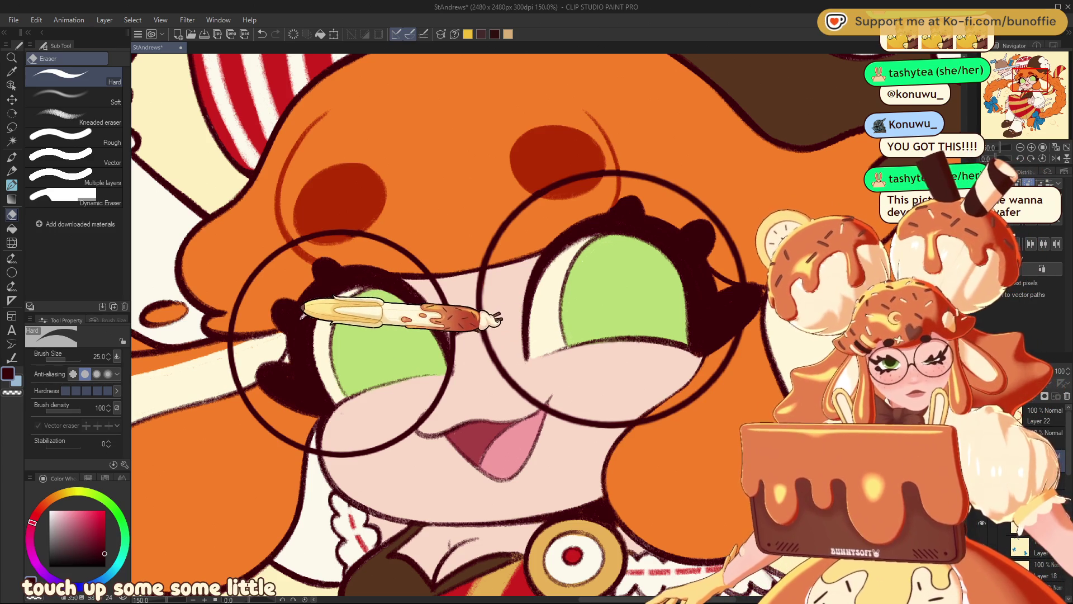
pyautogui.click(12, 156)
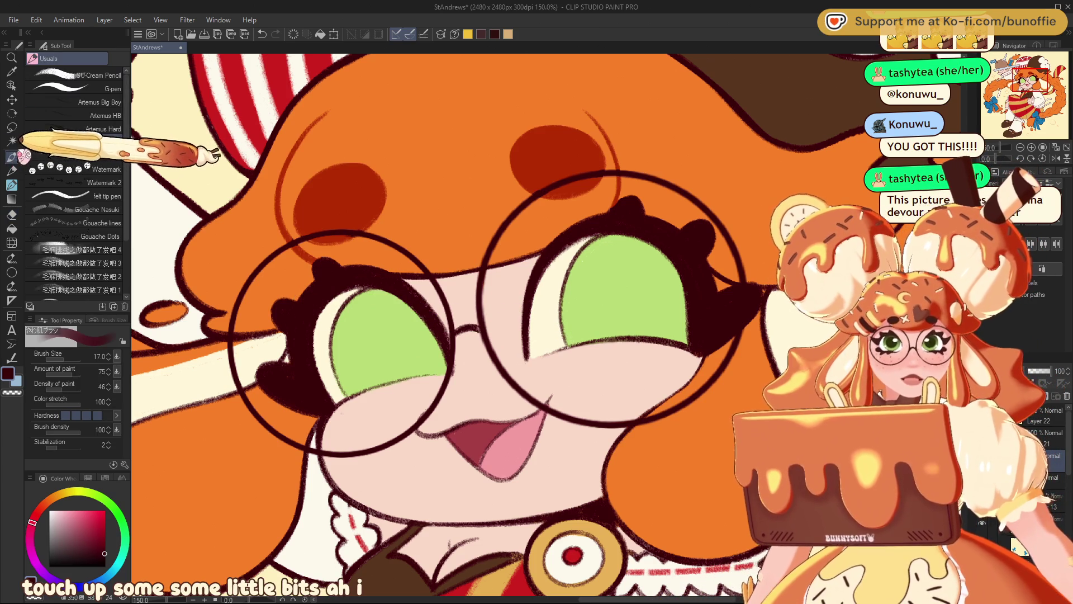
pyautogui.click(12, 185)
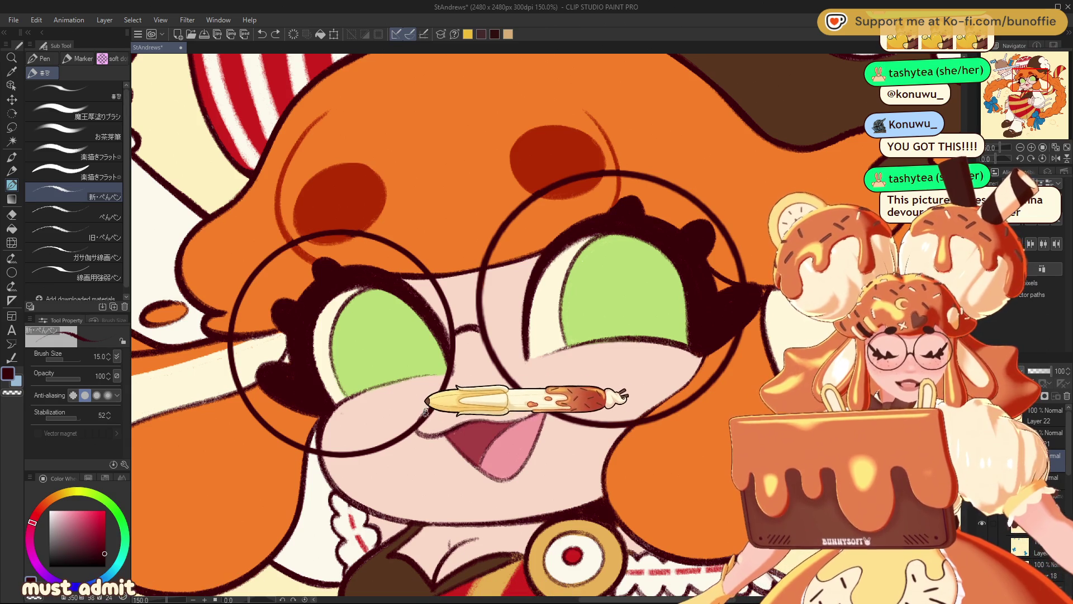
pyautogui.hotkey('ctrl', '0')
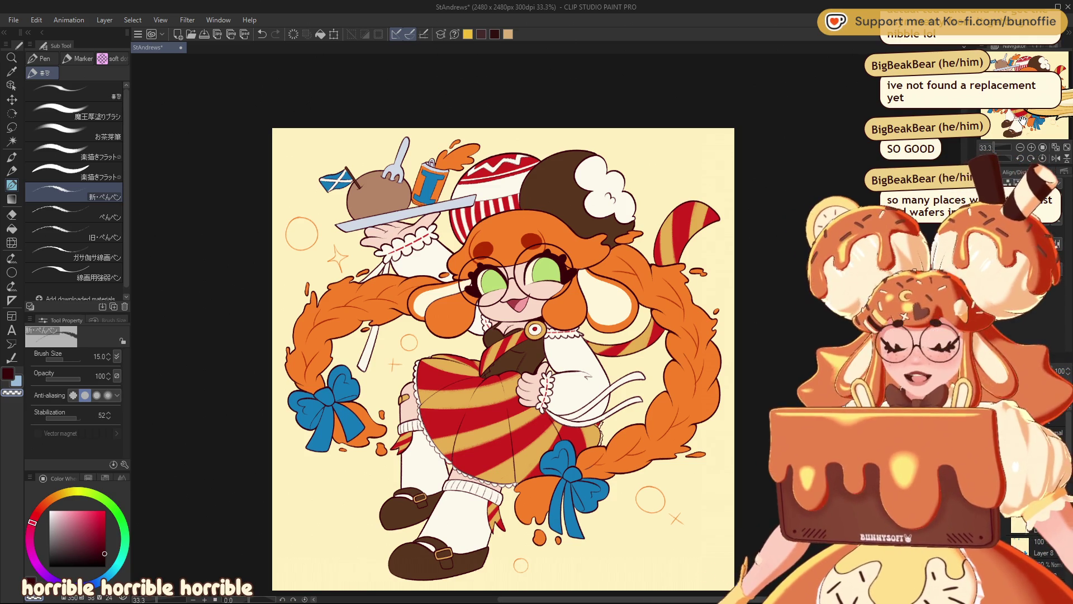
# Zoom from 33.3% to 66.7% and pan so the face and upper body fill the window.
pyautogui.scroll(1, 475, 263)
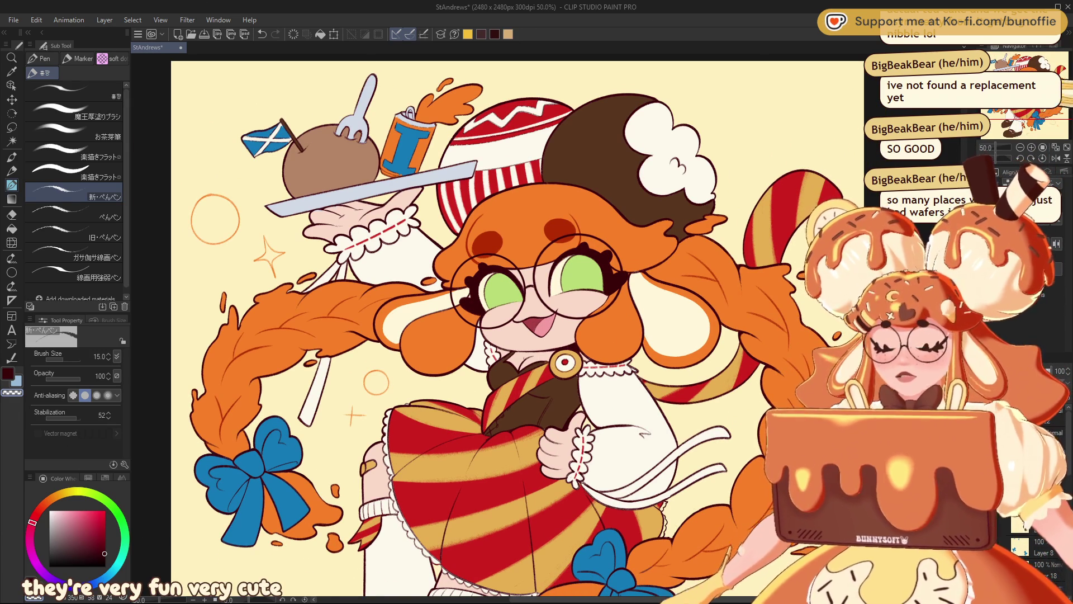
pyautogui.scroll(-1, 503, 325)
pyautogui.scroll(-1, 504, 324)
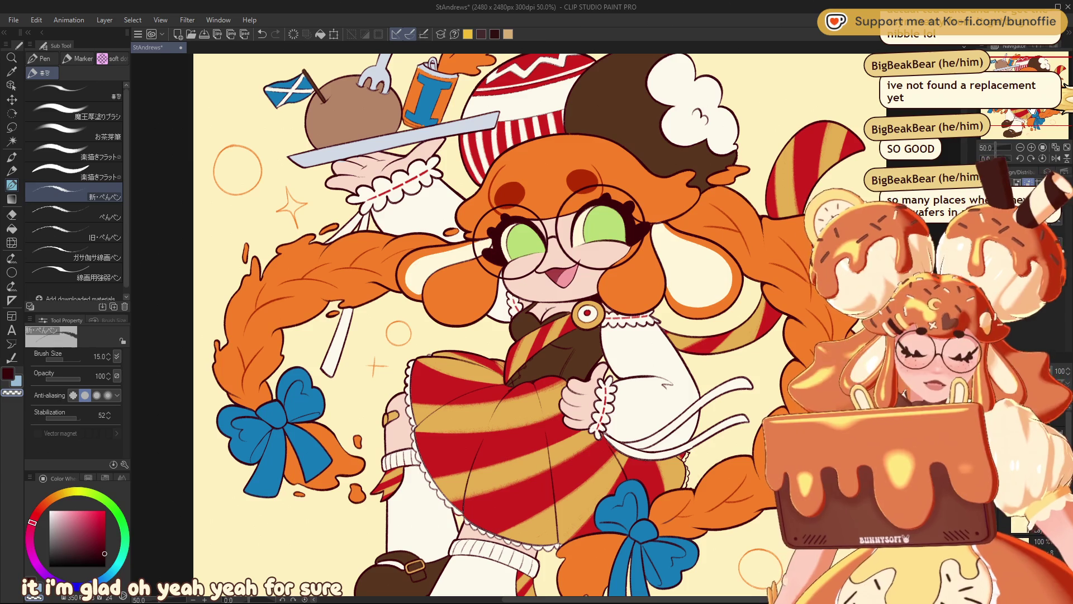
pyautogui.scroll(2, 469, 325)
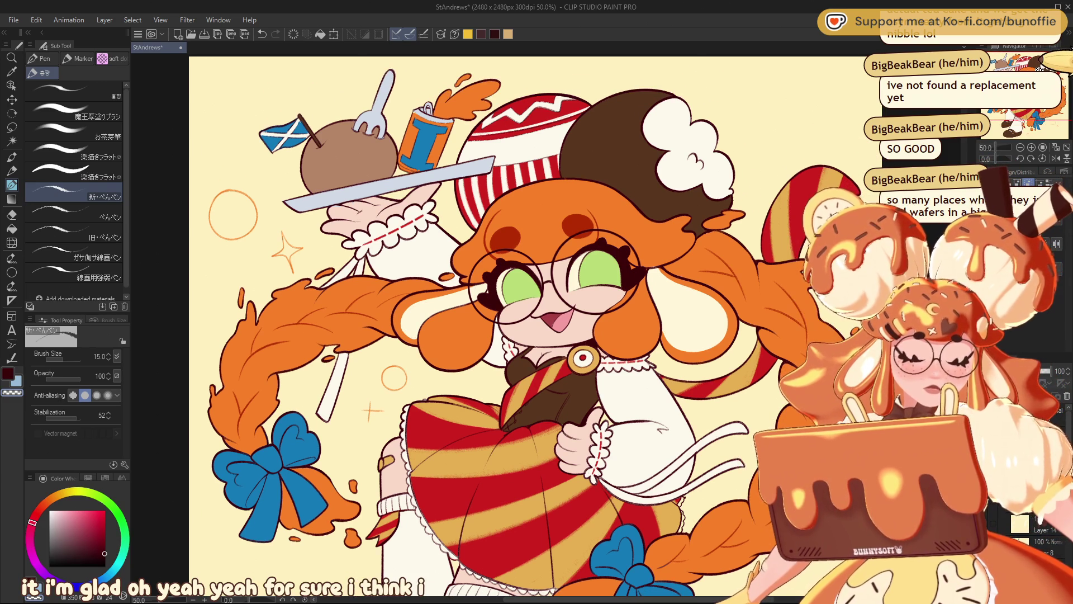
pyautogui.scroll(-2, 503, 325)
pyautogui.scroll(1, 313, 167)
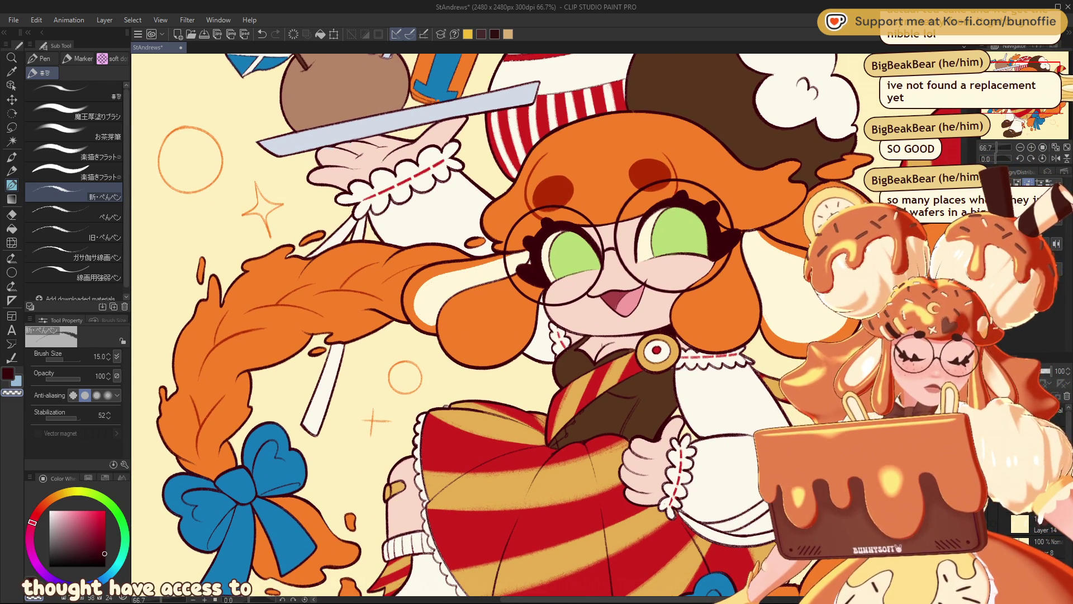
pyautogui.hscroll(-2, 469, 324)
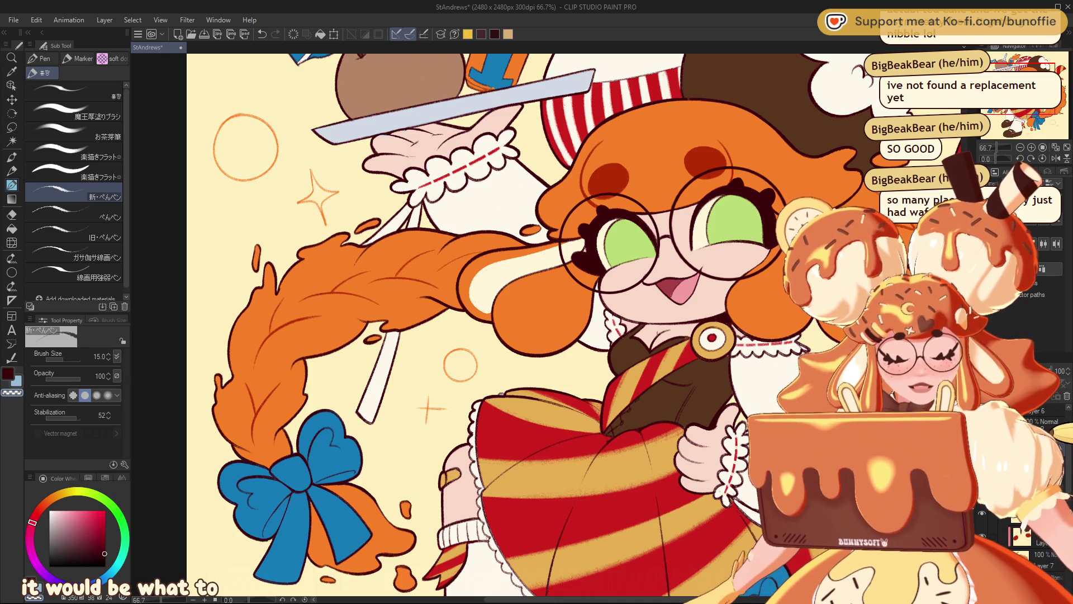
# Sample the eye's light green, pick a dark Color Set swatch, and gradient-fill the lassoed left eye.
pyautogui.moveTo(612, 240)
pyautogui.mouseDown()
pyautogui.moveTo(517, 316)
pyautogui.moveTo(394, 326)
pyautogui.mouseUp()
pyautogui.keyDown('alt'); pyautogui.click(395, 322); pyautogui.keyUp('alt')
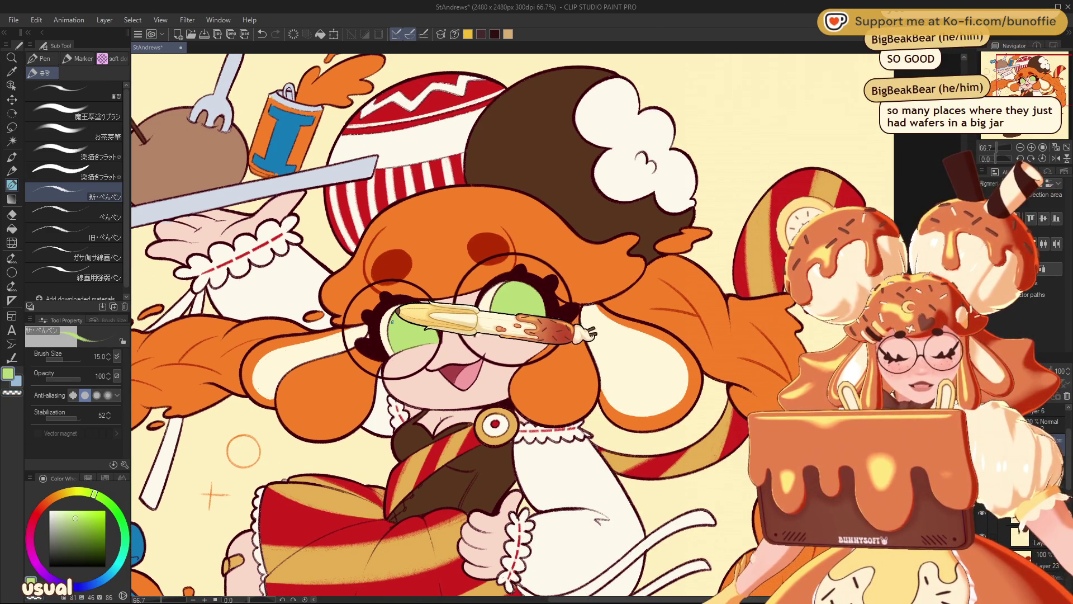
pyautogui.click(88, 478)
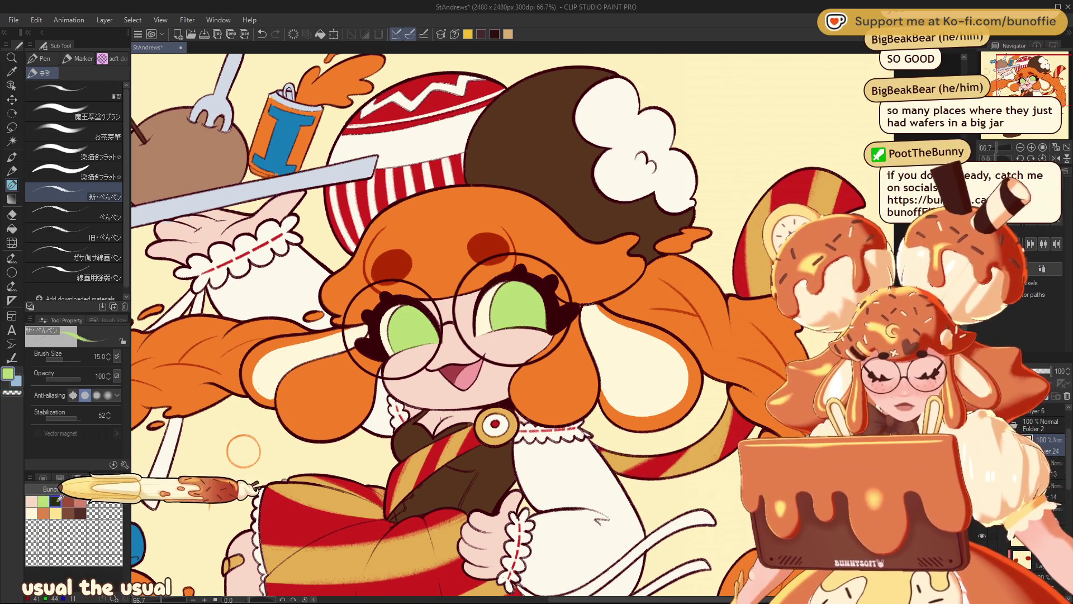
pyautogui.click(55, 501)
pyautogui.click(11, 127)
pyautogui.moveTo(428, 287)
pyautogui.mouseDown()
pyautogui.moveTo(377, 346)
pyautogui.moveTo(425, 286)
pyautogui.mouseUp()
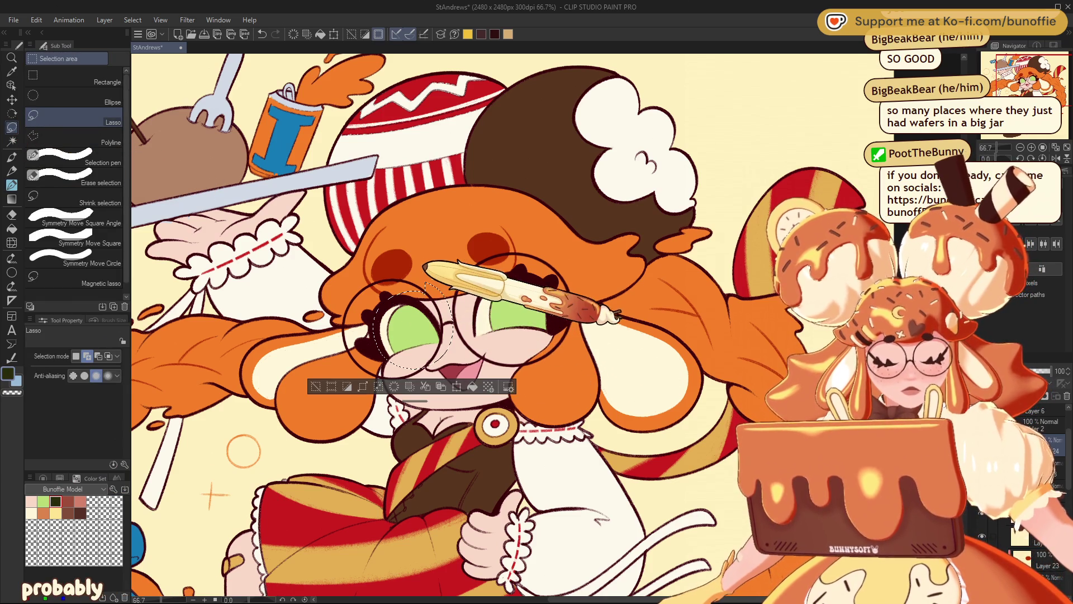
pyautogui.click(11, 199)
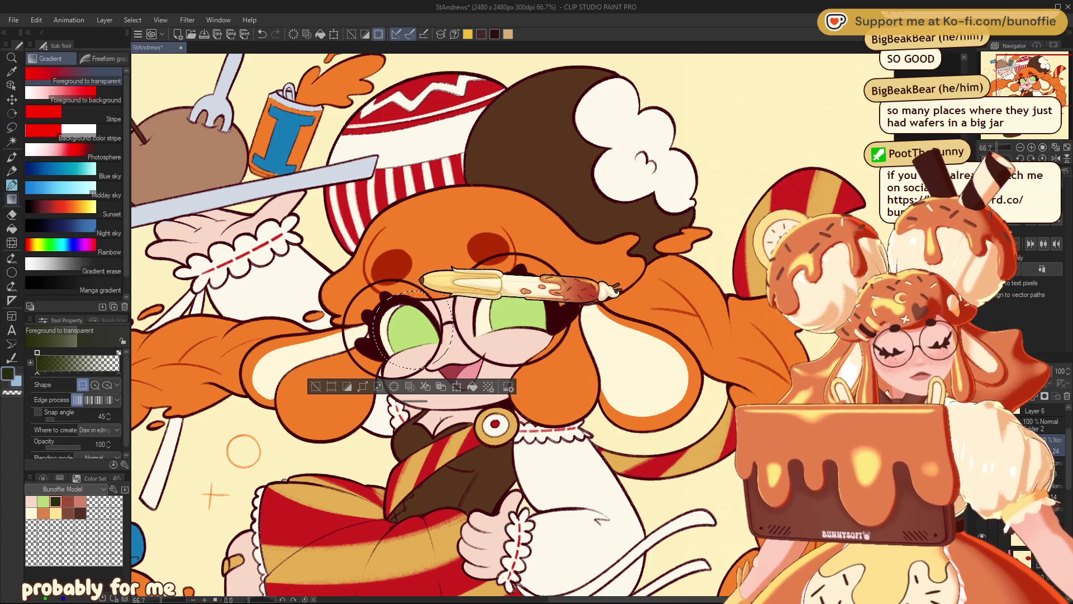
pyautogui.moveTo(392, 291); pyautogui.dragTo(430, 338)
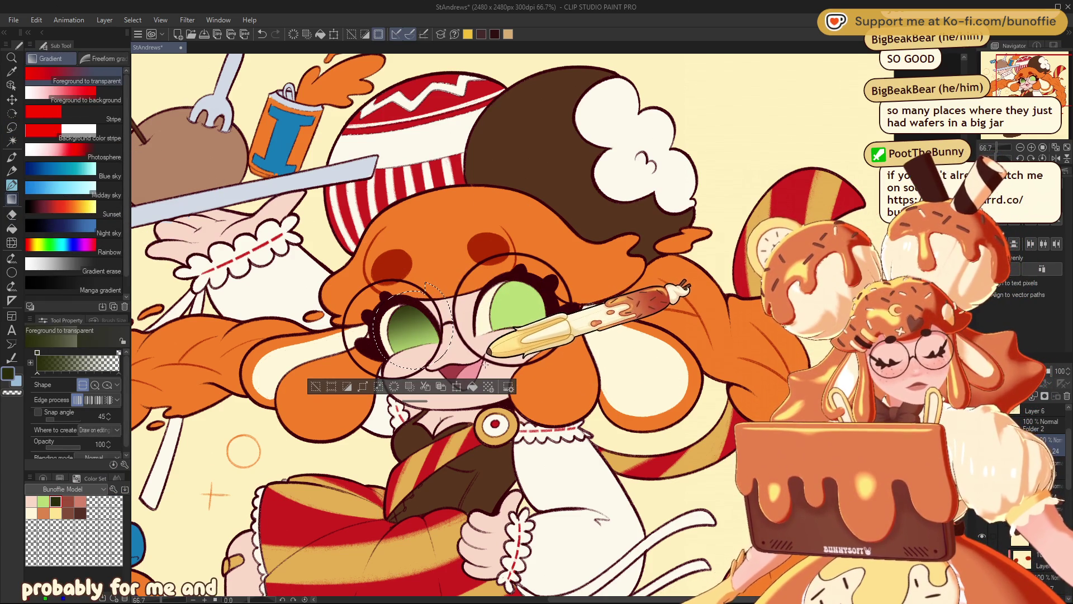
pyautogui.hotkey('ctrl', 'd')
# Lasso the right eye, fill it with the same green gradient, deselect, and zoom to 100% on the face.
pyautogui.click(12, 116)
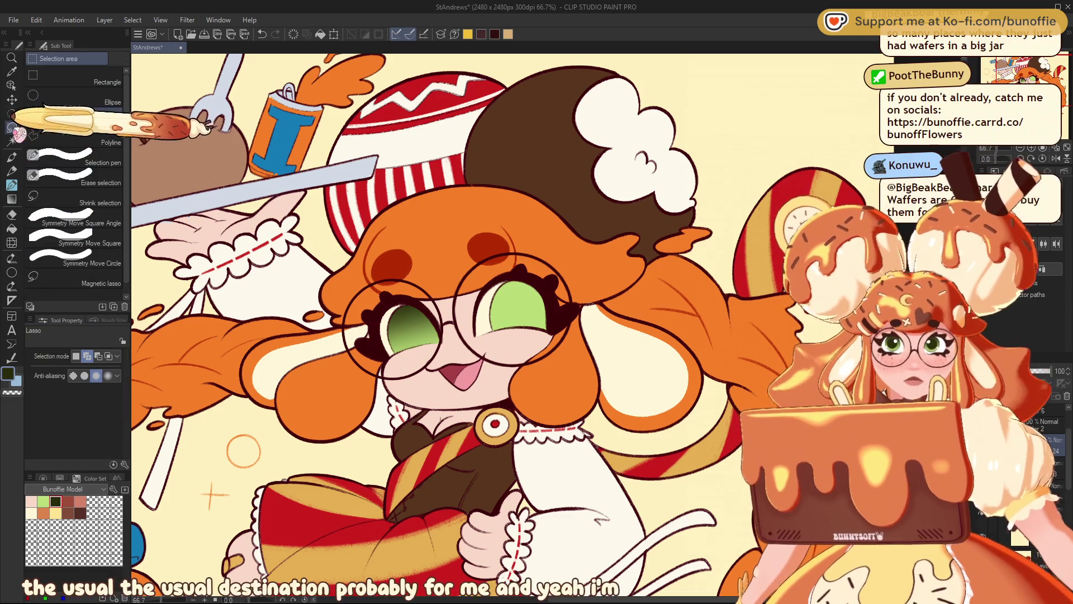
pyautogui.moveTo(517, 271)
pyautogui.mouseDown()
pyautogui.moveTo(480, 332)
pyautogui.moveTo(550, 275)
pyautogui.mouseUp()
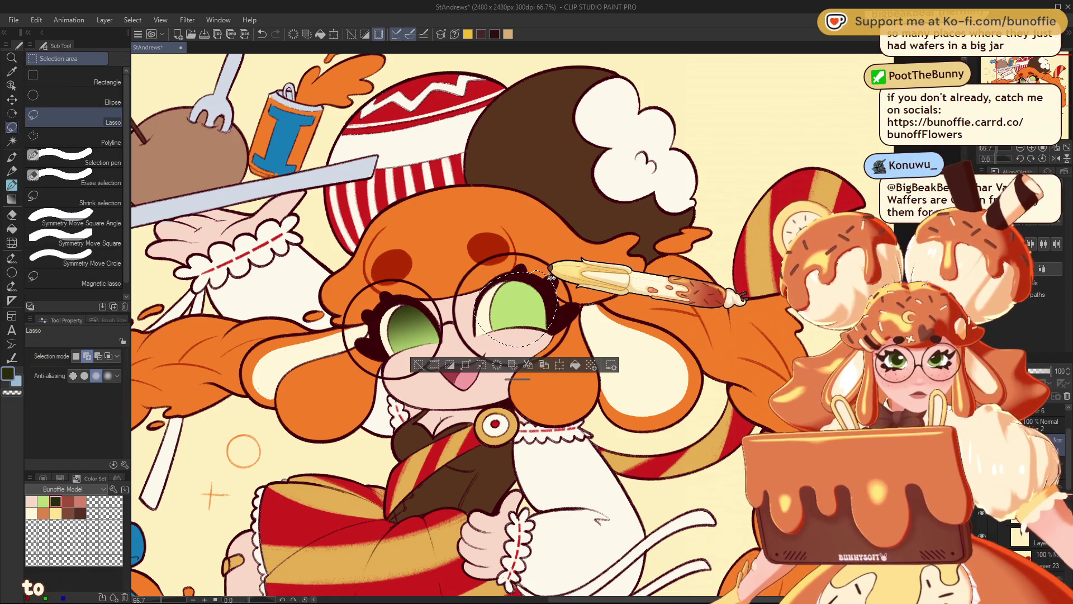
pyautogui.click(12, 199)
pyautogui.moveTo(515, 282); pyautogui.dragTo(485, 347)
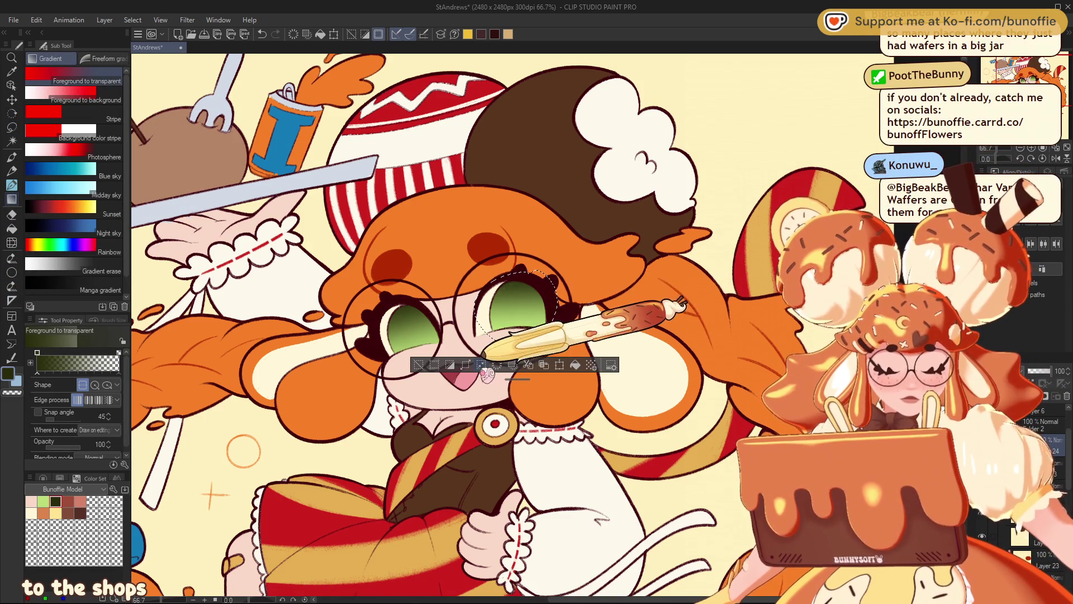
pyautogui.click(418, 364)
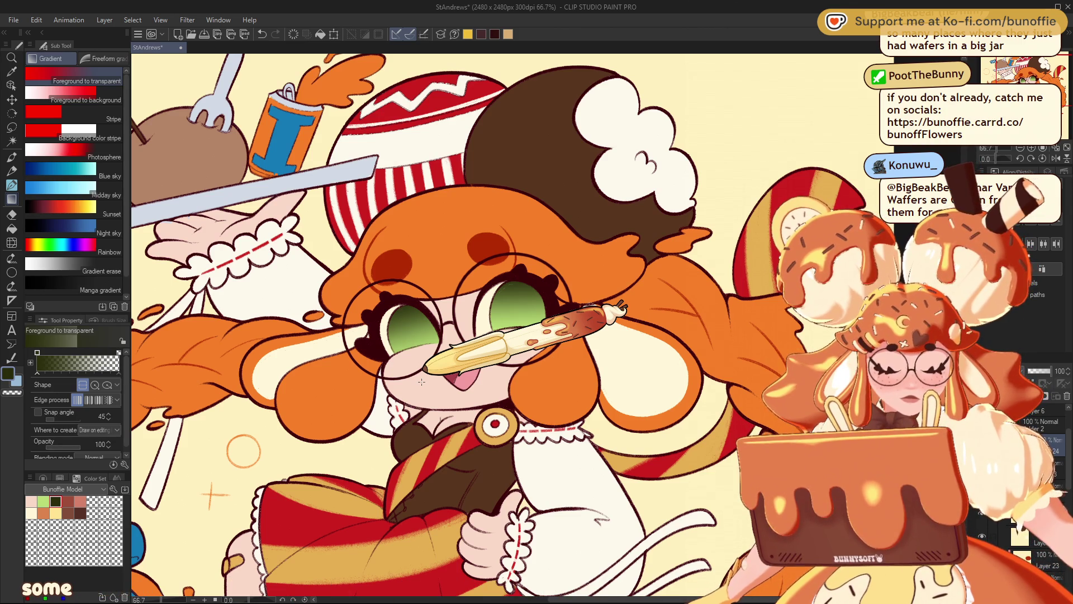
pyautogui.moveTo(422, 382)
pyautogui.mouseDown()
pyautogui.moveTo(421, 205)
pyautogui.moveTo(539, 352)
pyautogui.mouseUp()
pyautogui.hotkey('ctrl', '+')
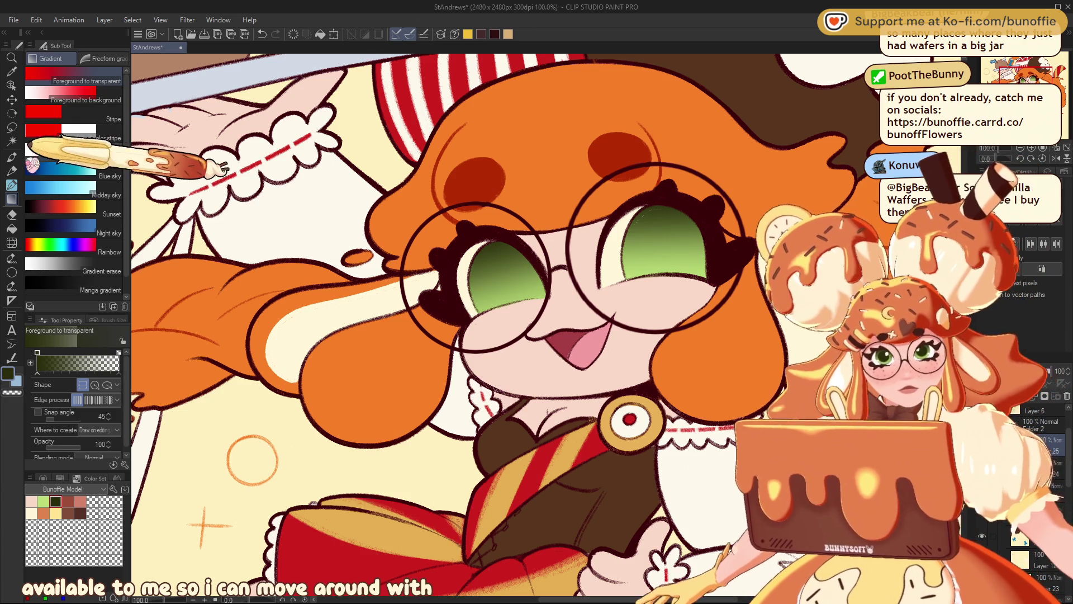
# Enlarge the soft airbrush and brush darker green shading into both eyes.
pyautogui.click(11, 156)
pyautogui.press(']')
pyautogui.press(']')
pyautogui.press(']')
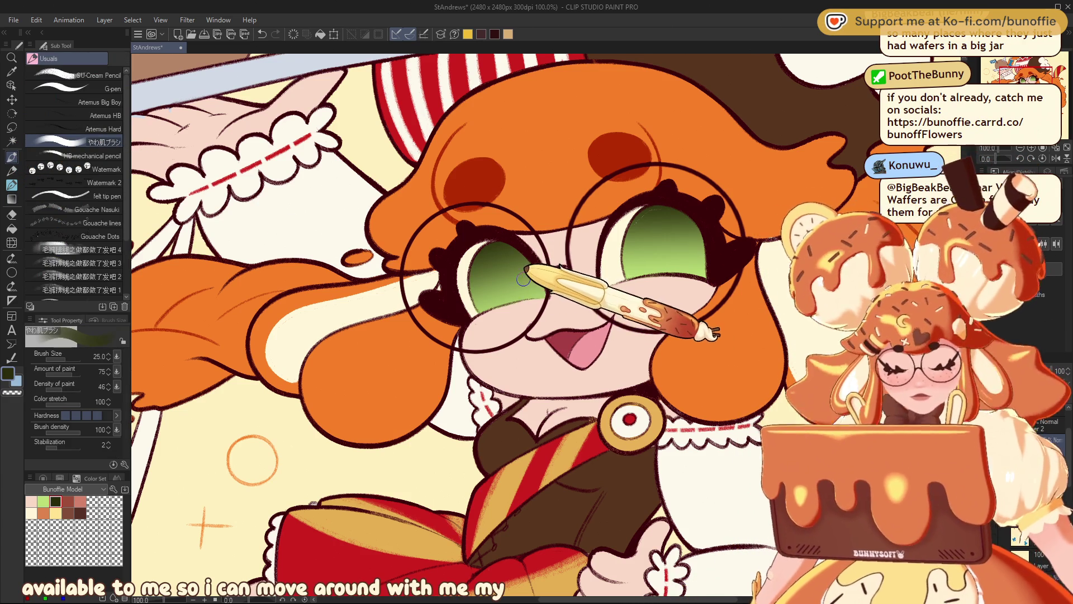
pyautogui.press(']')
pyautogui.moveTo(506, 280)
pyautogui.mouseDown()
pyautogui.moveTo(511, 296)
pyautogui.moveTo(492, 299)
pyautogui.mouseUp()
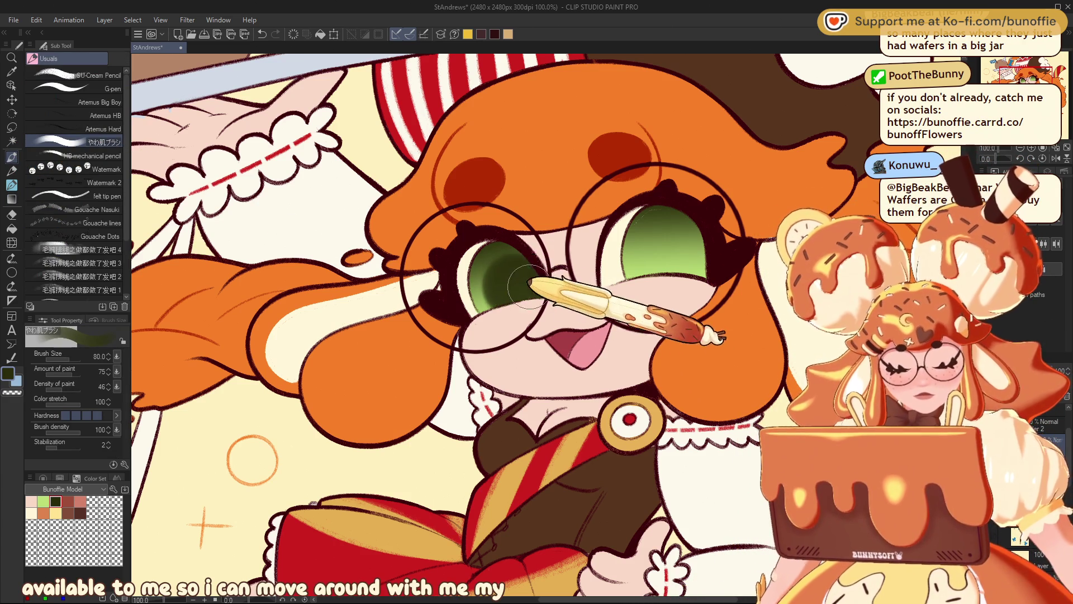
pyautogui.moveTo(686, 246)
pyautogui.mouseDown()
pyautogui.moveTo(665, 235)
pyautogui.moveTo(657, 248)
pyautogui.moveTo(677, 241)
pyautogui.moveTo(687, 274)
pyautogui.mouseUp()
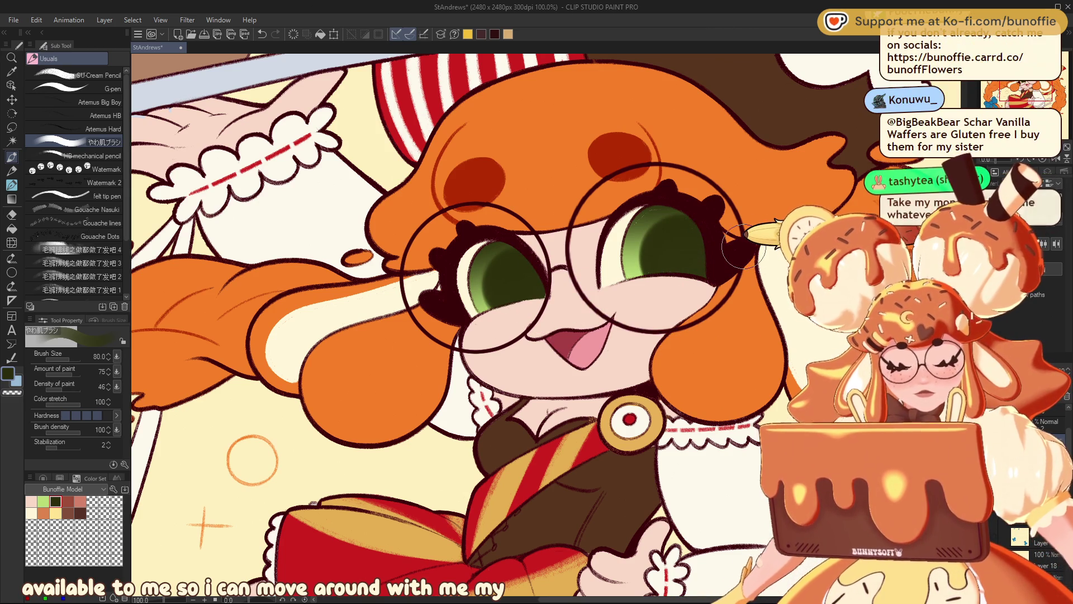
pyautogui.hotkey('ctrl', '0')
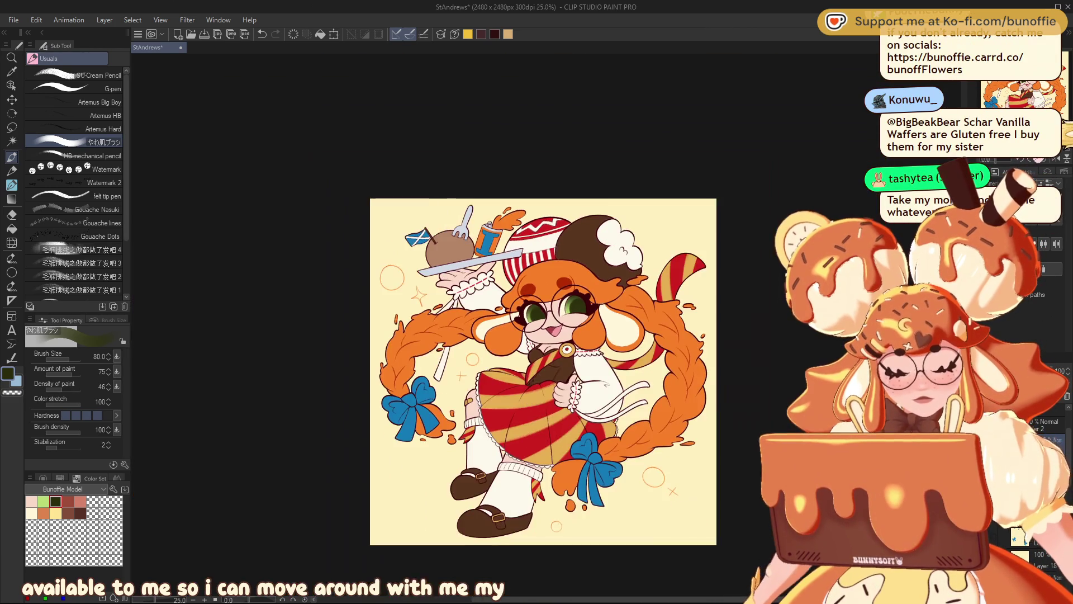
pyautogui.hotkey('ctrl', 'alt', '0')
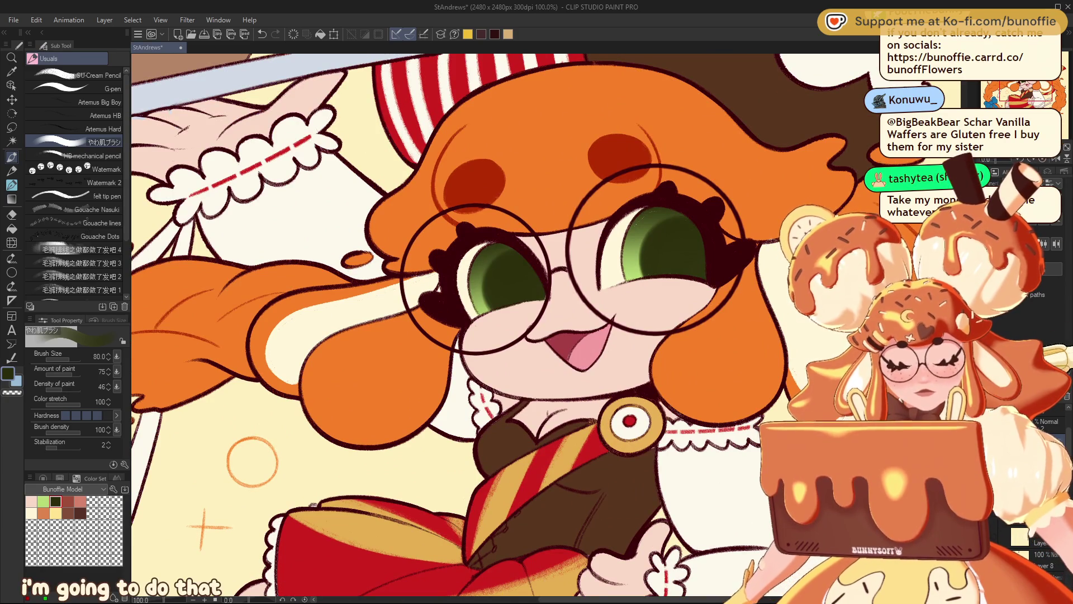
# Pick a light olive green on the colour wheel and lighten the centres of both irises.
pyautogui.click(60, 478)
pyautogui.click(43, 478)
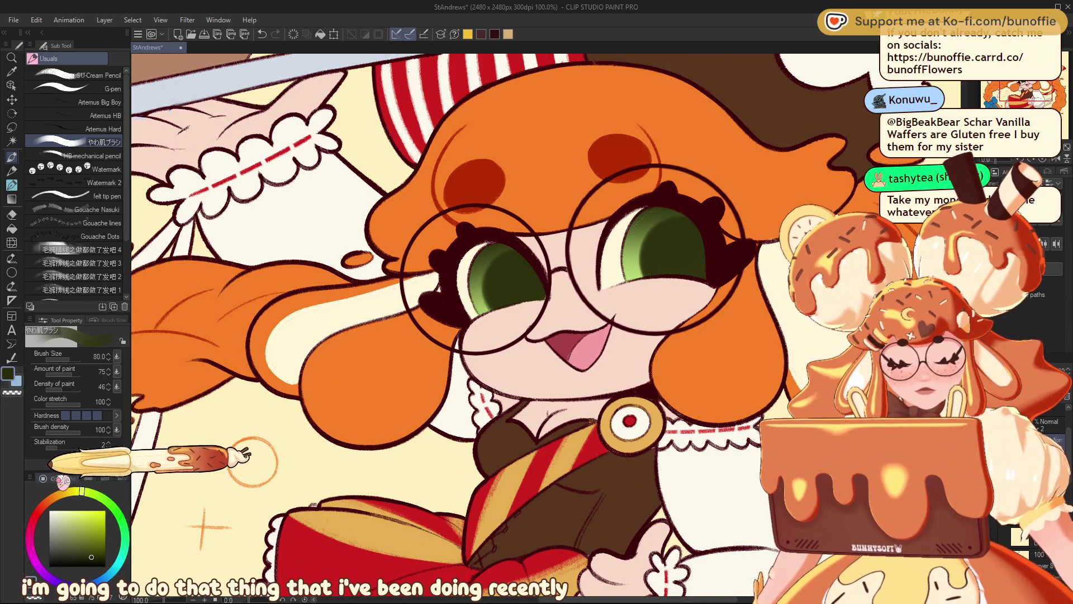
pyautogui.click(102, 538)
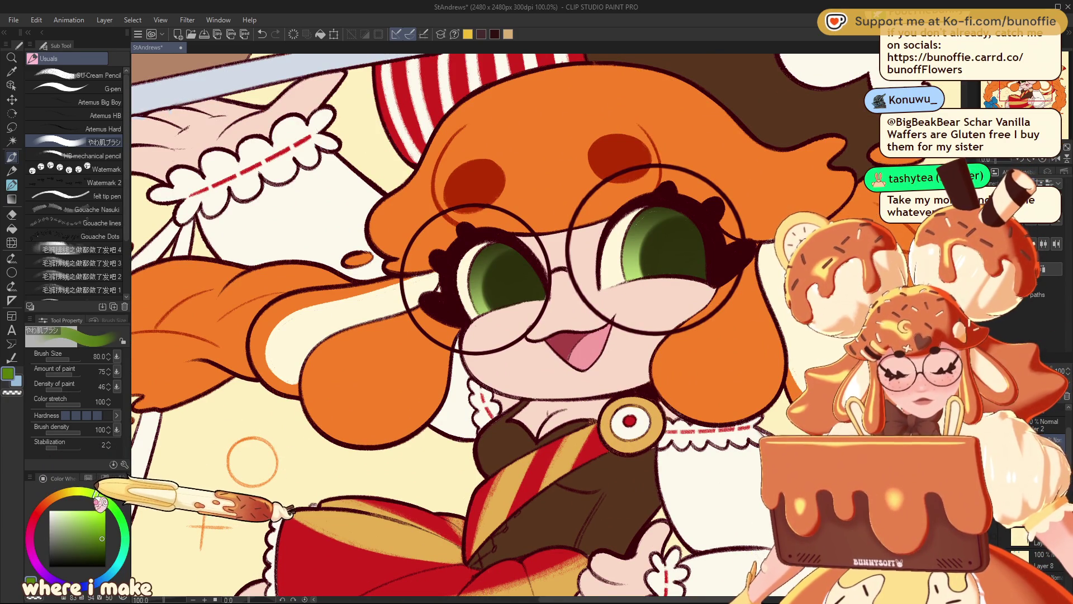
pyautogui.click(88, 489)
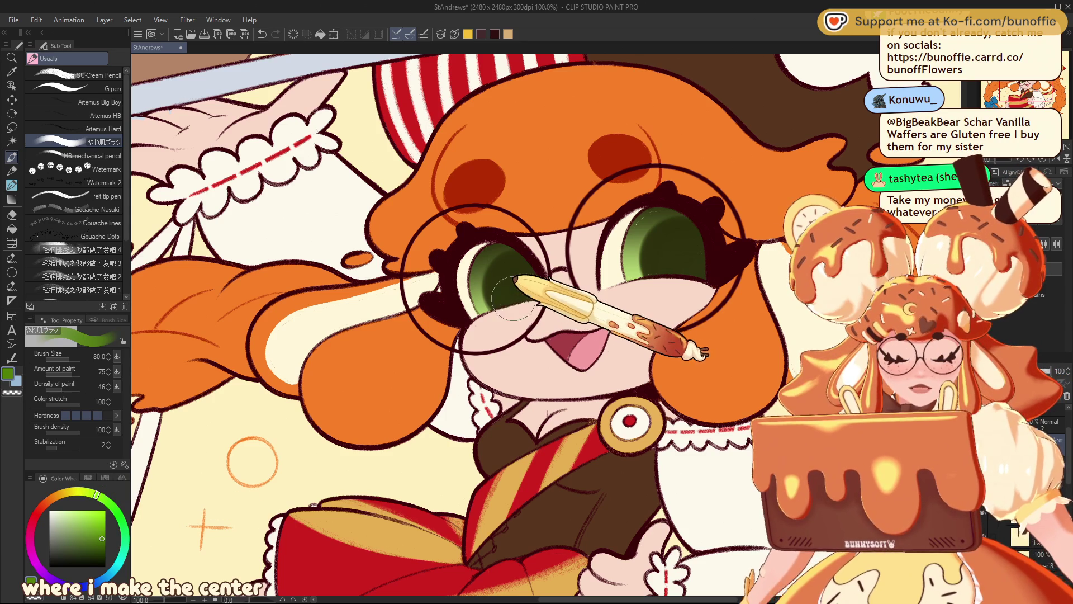
pyautogui.moveTo(502, 303)
pyautogui.mouseDown()
pyautogui.moveTo(522, 280)
pyautogui.moveTo(508, 300)
pyautogui.moveTo(531, 293)
pyautogui.mouseUp()
pyautogui.moveTo(671, 256)
pyautogui.mouseDown()
pyautogui.moveTo(683, 242)
pyautogui.moveTo(660, 280)
pyautogui.mouseUp()
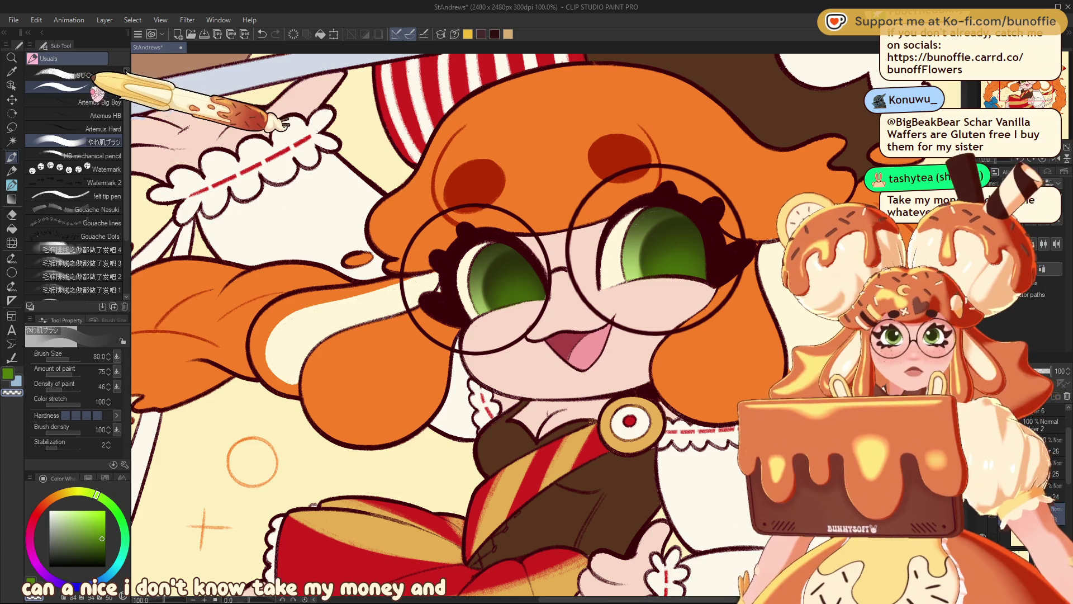
# Add a light-green rim along the lower edge of the right eye with the G-pen.
pyautogui.click(107, 89)
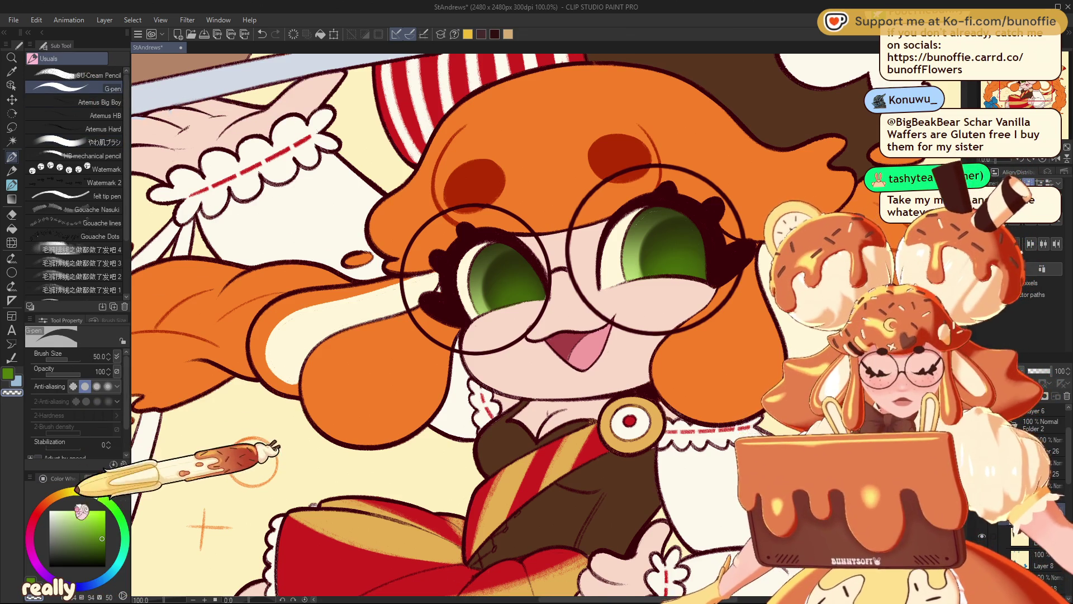
pyautogui.click(106, 478)
pyautogui.click(43, 501)
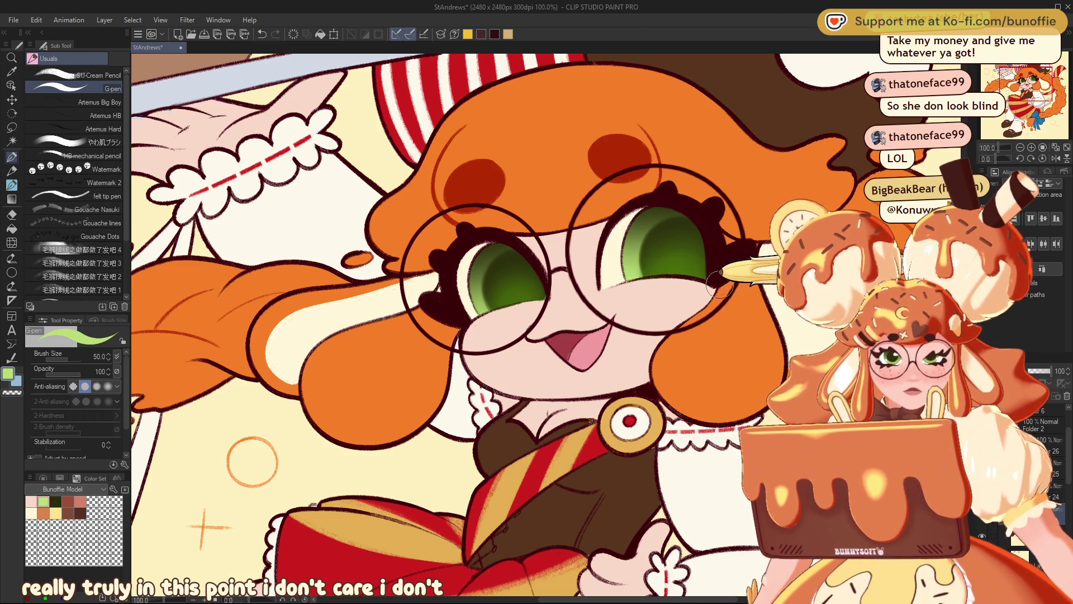
pyautogui.moveTo(702, 274); pyautogui.dragTo(612, 284)
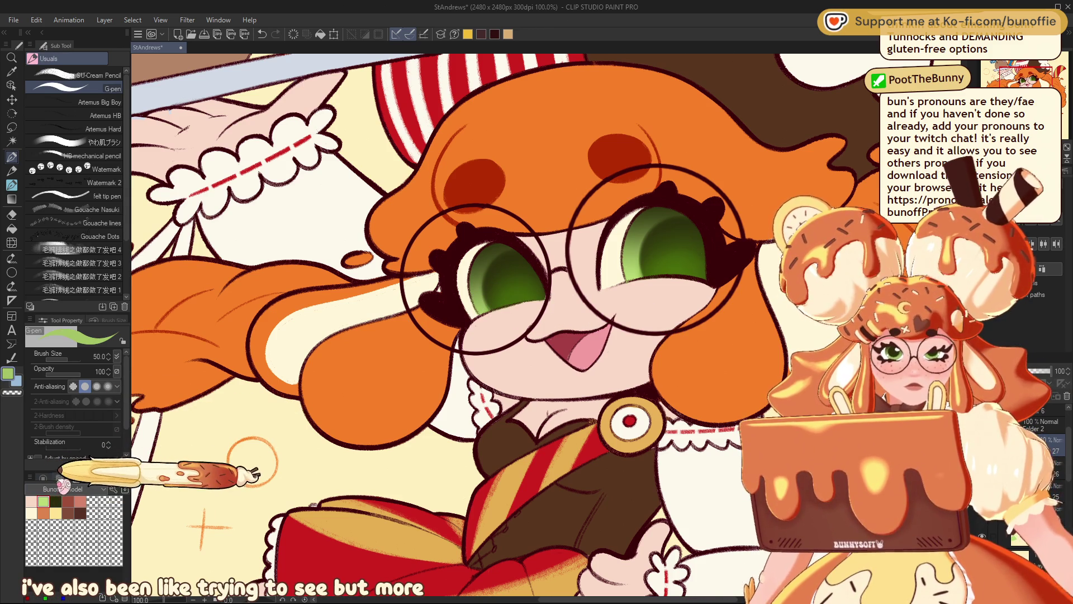
# Choose a pale cream colour from the colour wheel and the pencil brush.
pyautogui.click(52, 468)
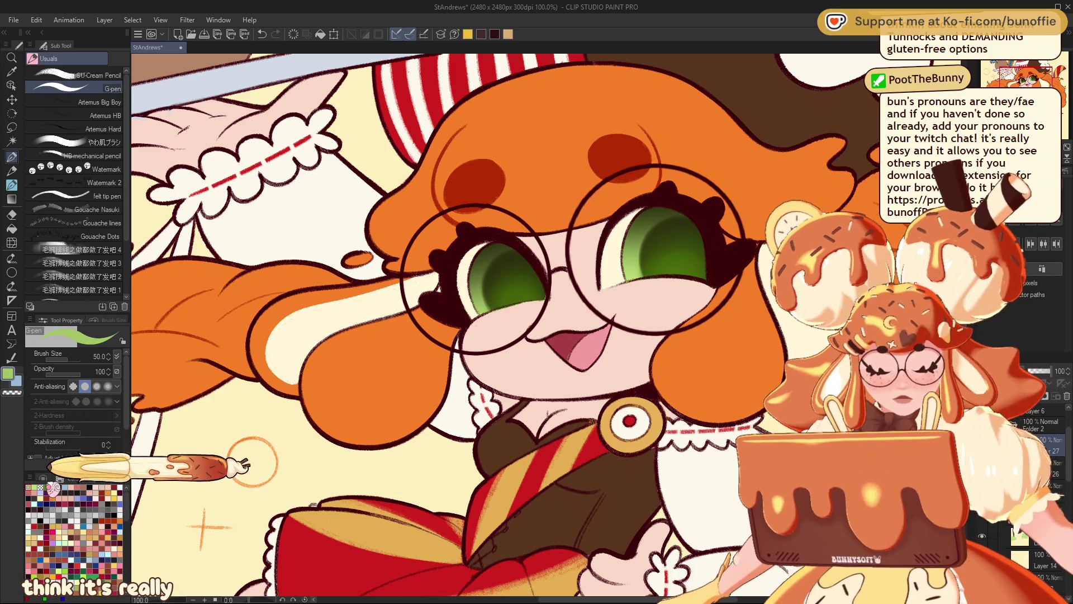
pyautogui.click(43, 478)
pyautogui.click(59, 510)
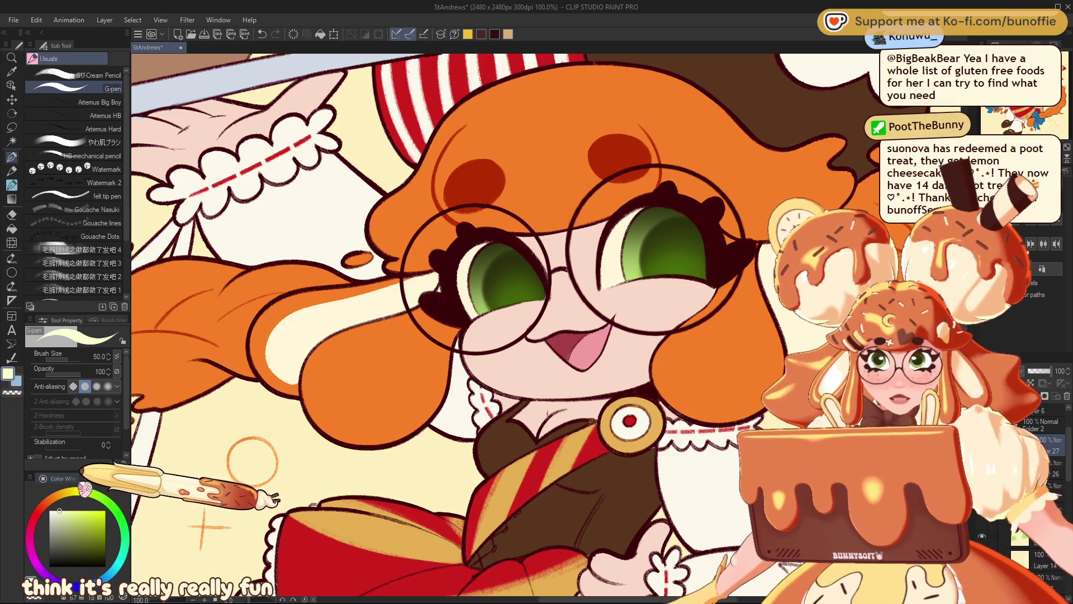
pyautogui.click(95, 75)
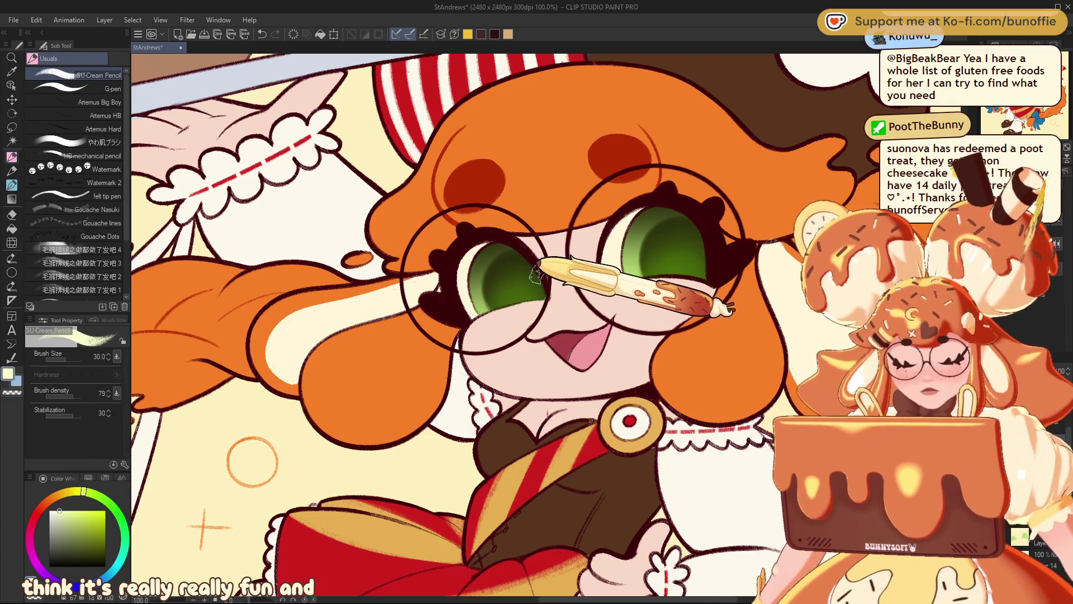
# Shrink the pencil to size 8, zoom to 200% and paint cream highlights in the left eye.
pyautogui.press('[')
pyautogui.press('[')
pyautogui.press('[')
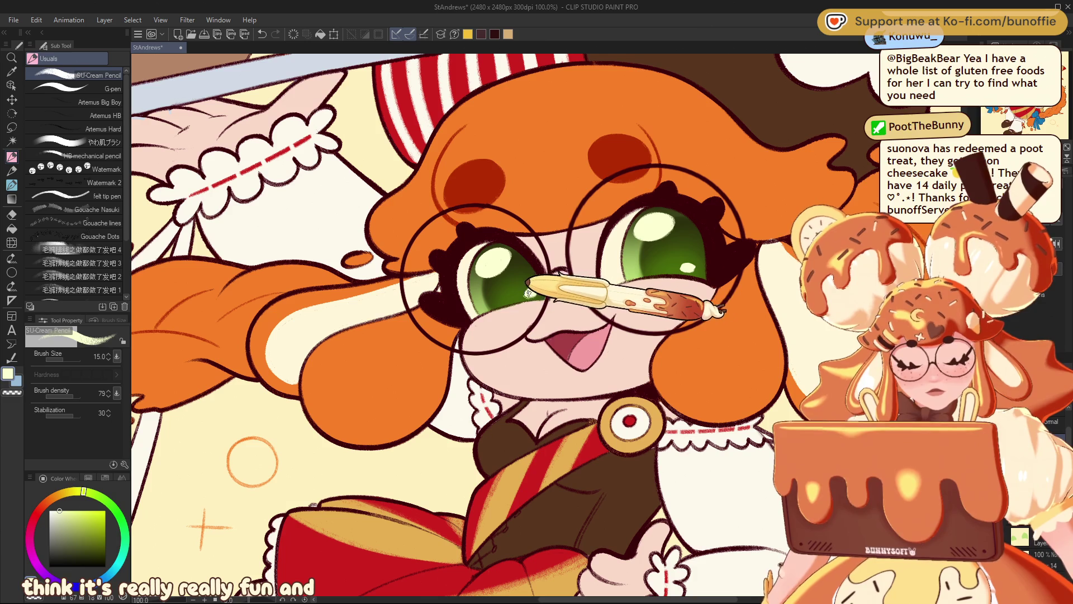
pyautogui.hotkey('ctrl', '0')
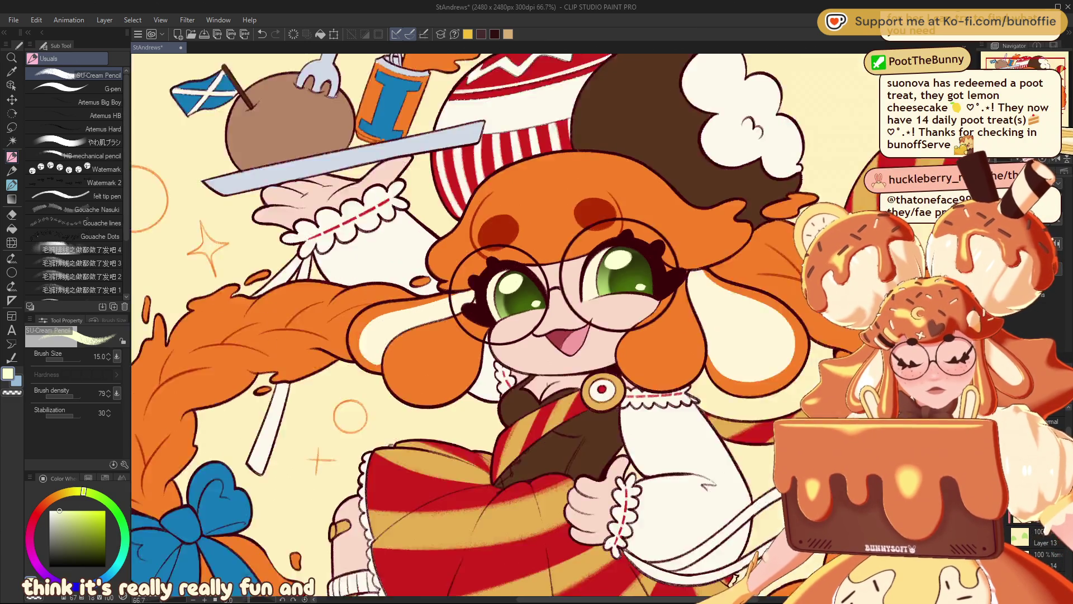
pyautogui.hotkey('ctrl', '+')
pyautogui.hotkey('ctrl', '+')
pyautogui.hotkey('ctrl', '+')
pyautogui.hotkey('ctrl', '+')
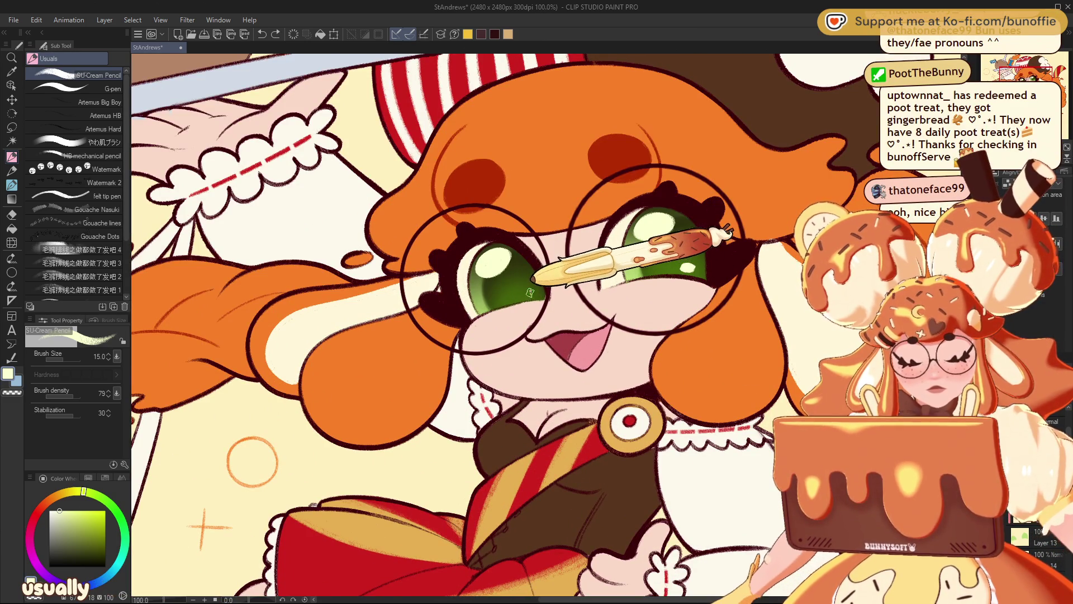
pyautogui.hotkey('ctrl', '+')
pyautogui.hotkey('ctrl', '+')
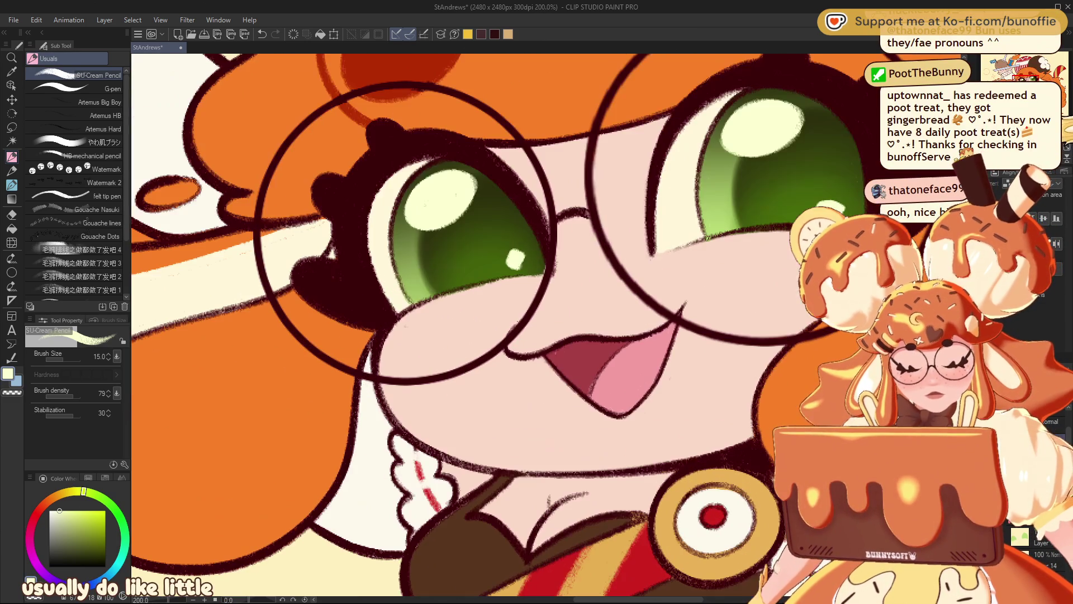
pyautogui.press('[')
pyautogui.press('[')
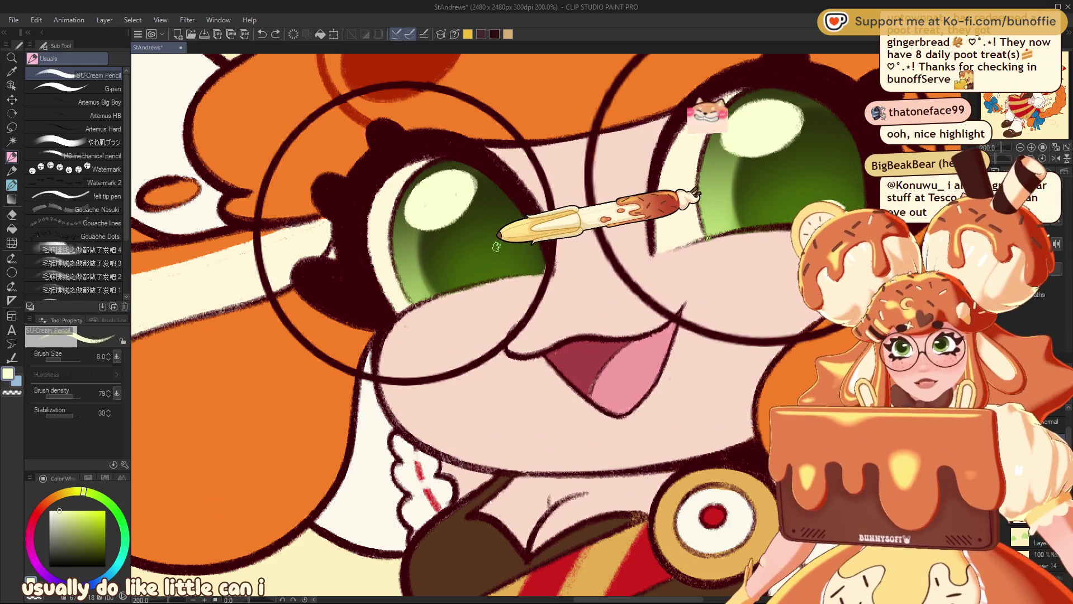
pyautogui.click(522, 257)
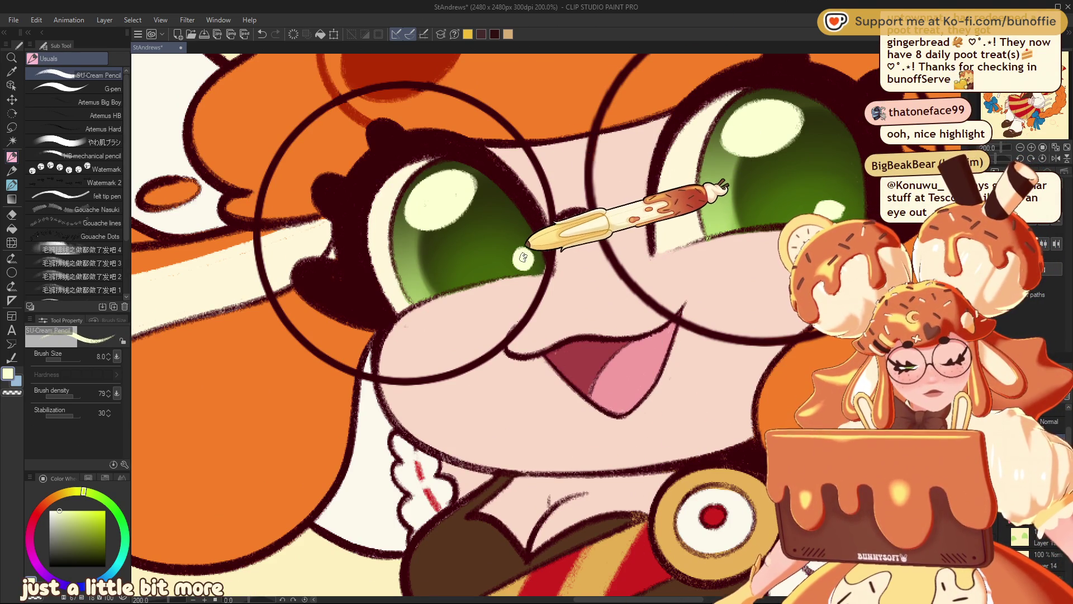
pyautogui.click(521, 257)
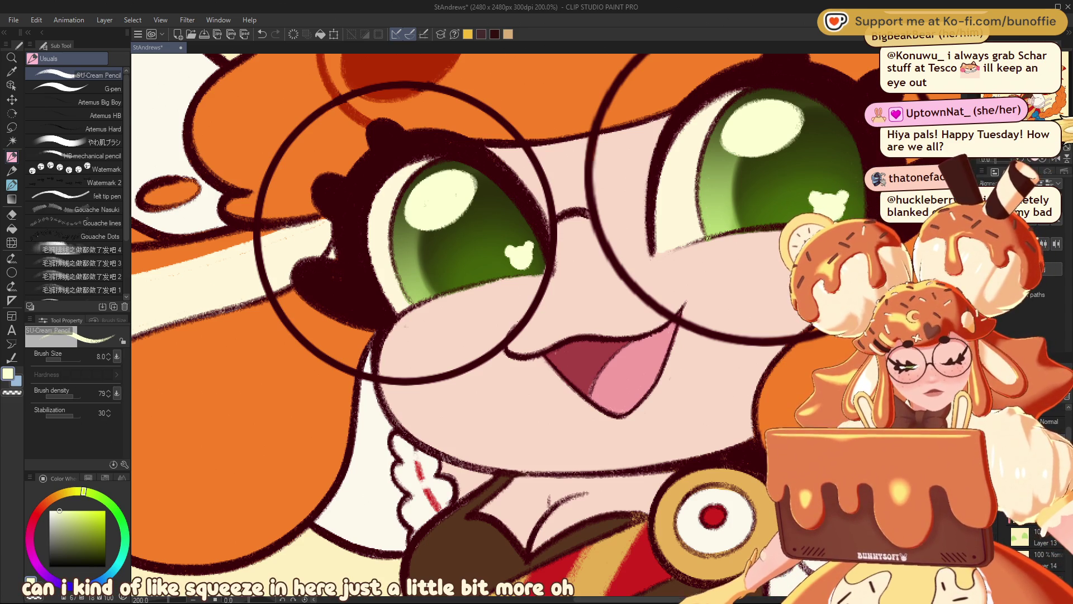
# Add a yellow-green accent dot in the right eye, then zoom out.
pyautogui.scroll(-5, 531, 279)
pyautogui.scroll(3, 531, 280)
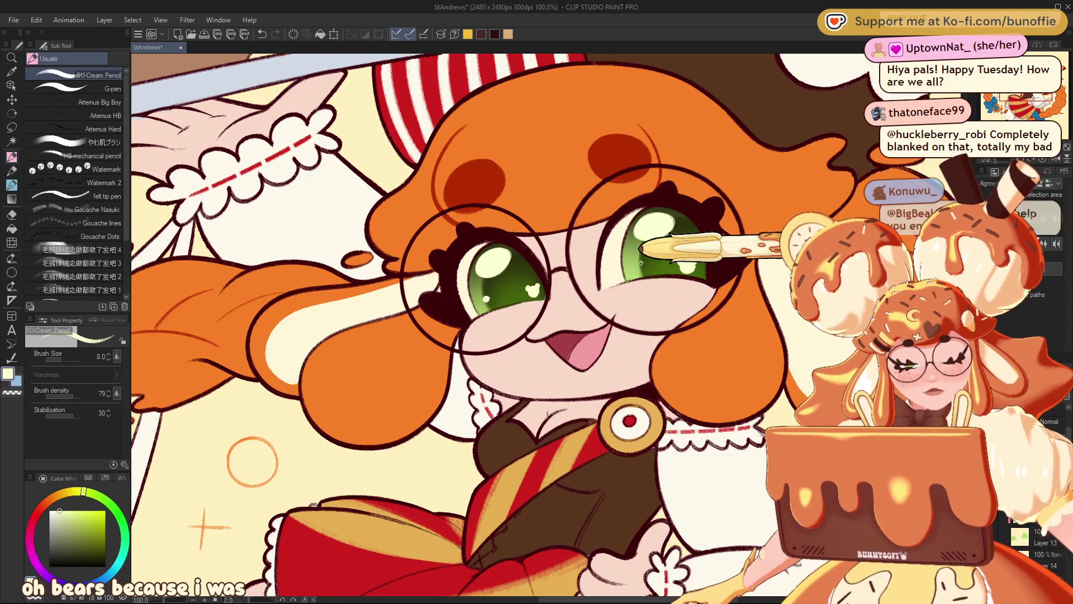
pyautogui.scroll(-3, 639, 261)
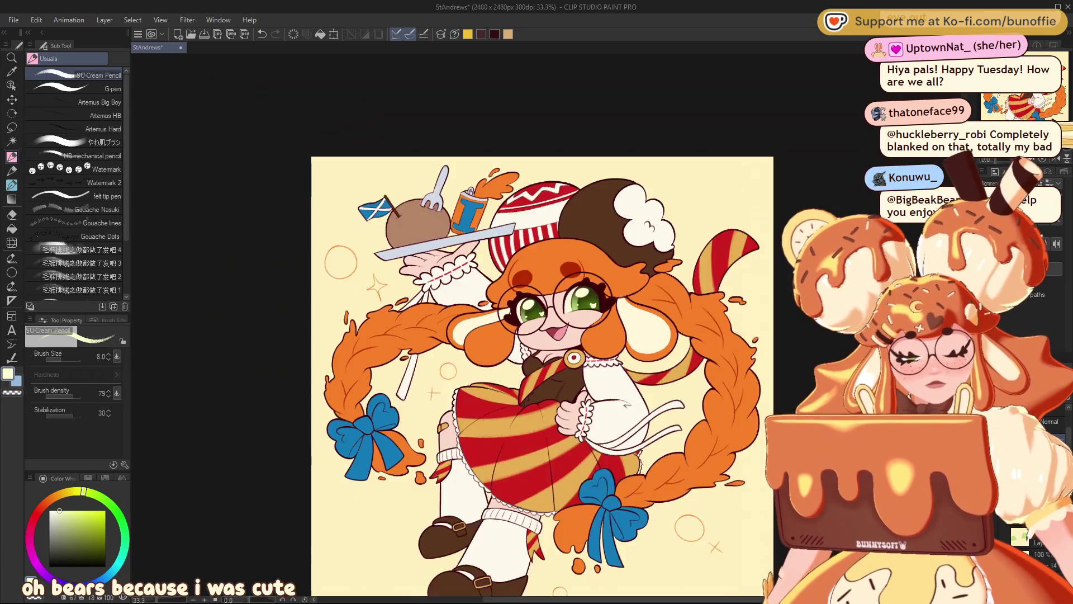
pyautogui.scroll(2, 547, 326)
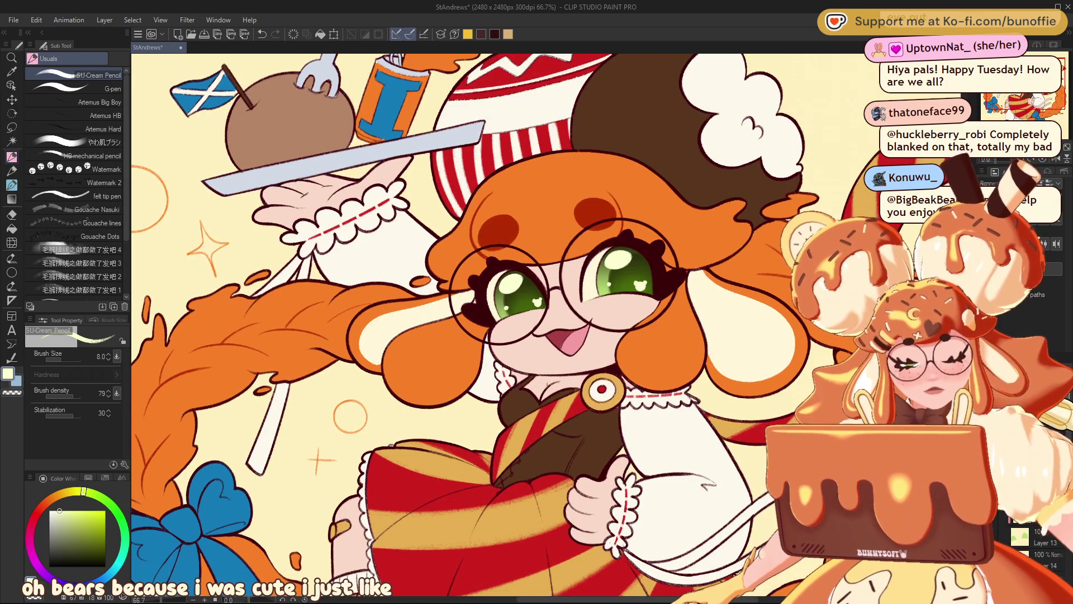
pyautogui.click(89, 513)
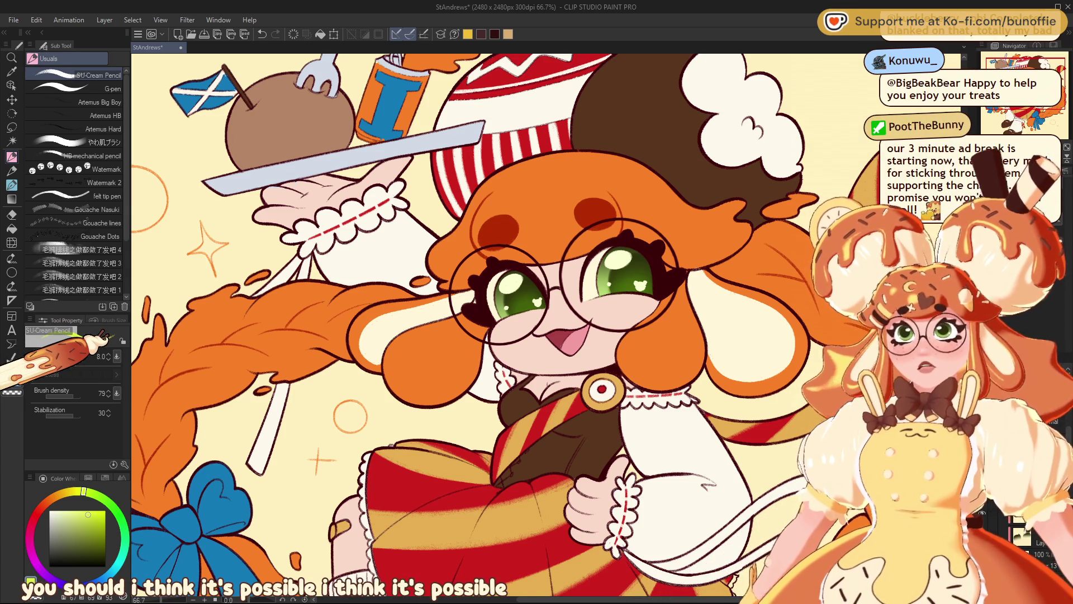
pyautogui.scroll(1, 494, 322)
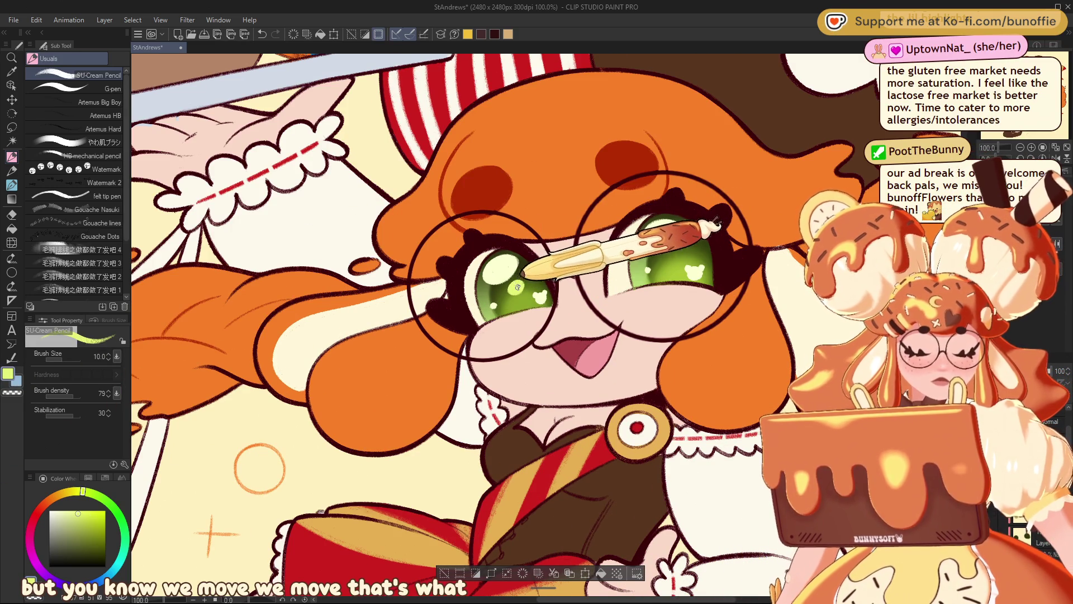
pyautogui.moveTo(674, 255); pyautogui.dragTo(678, 252)
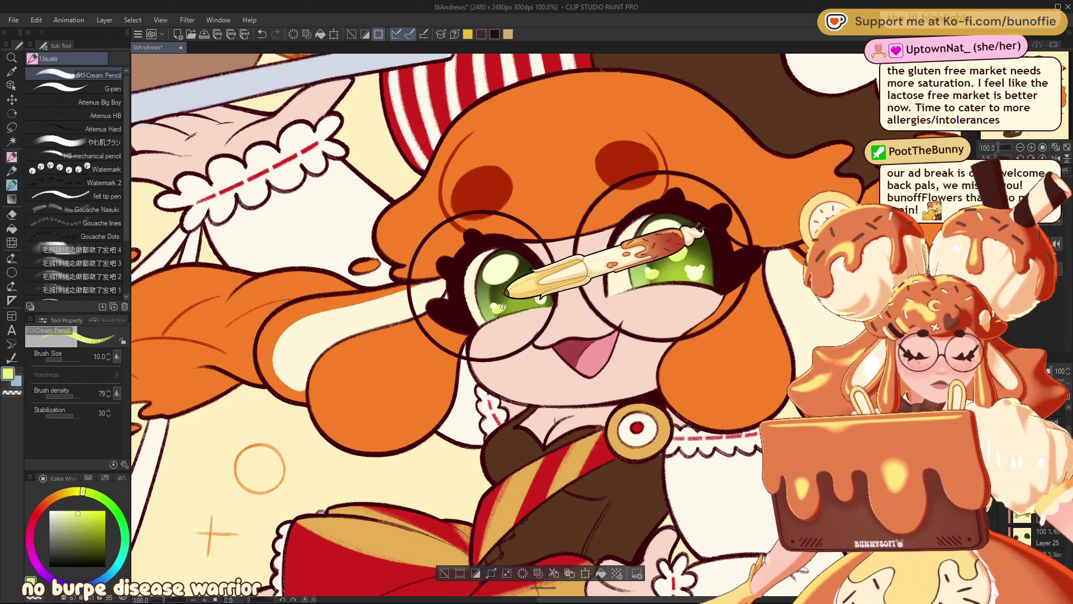
pyautogui.hotkey('ctrl', '-')
pyautogui.hotkey('ctrl', '-')
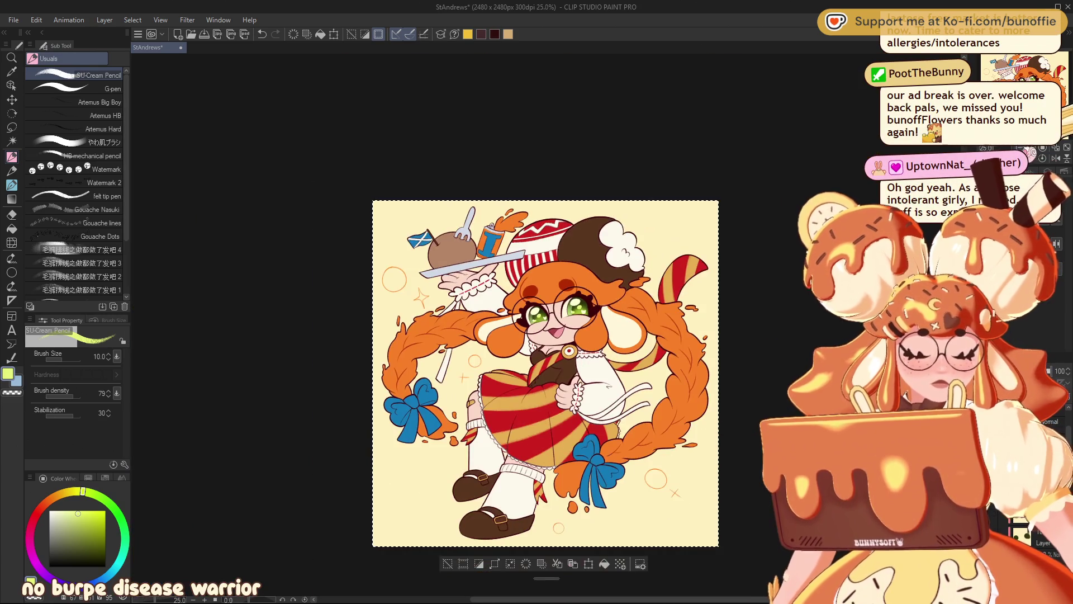
# Check the eye highlights up close, then switch to the hard Eraser and back to the pencil.
pyautogui.hotkey('ctrl', '+')
pyautogui.hotkey('ctrl', '+')
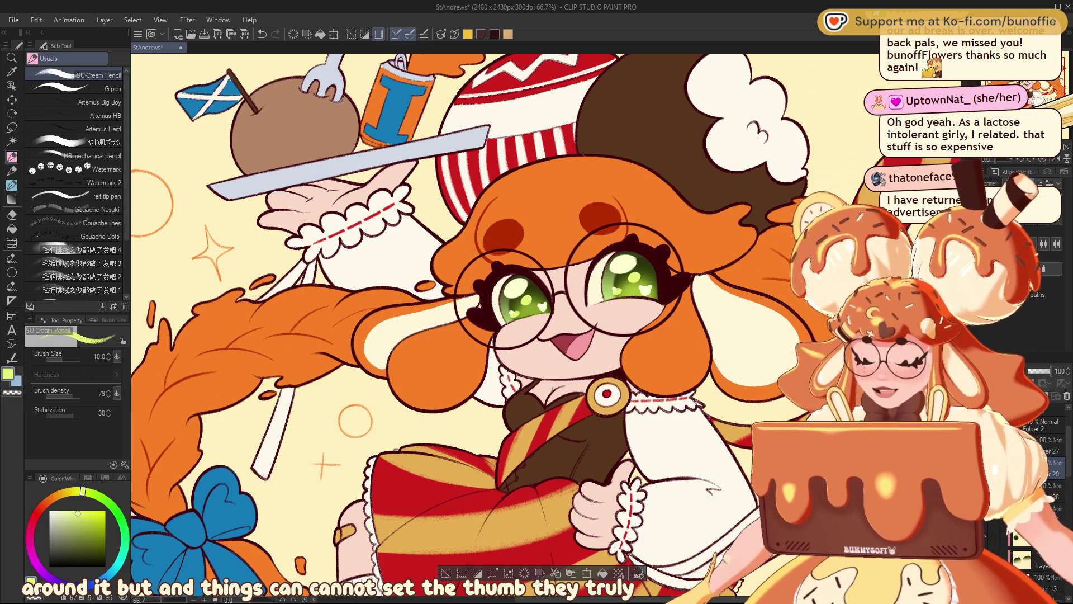
pyautogui.moveTo(527, 285); pyautogui.dragTo(495, 294)
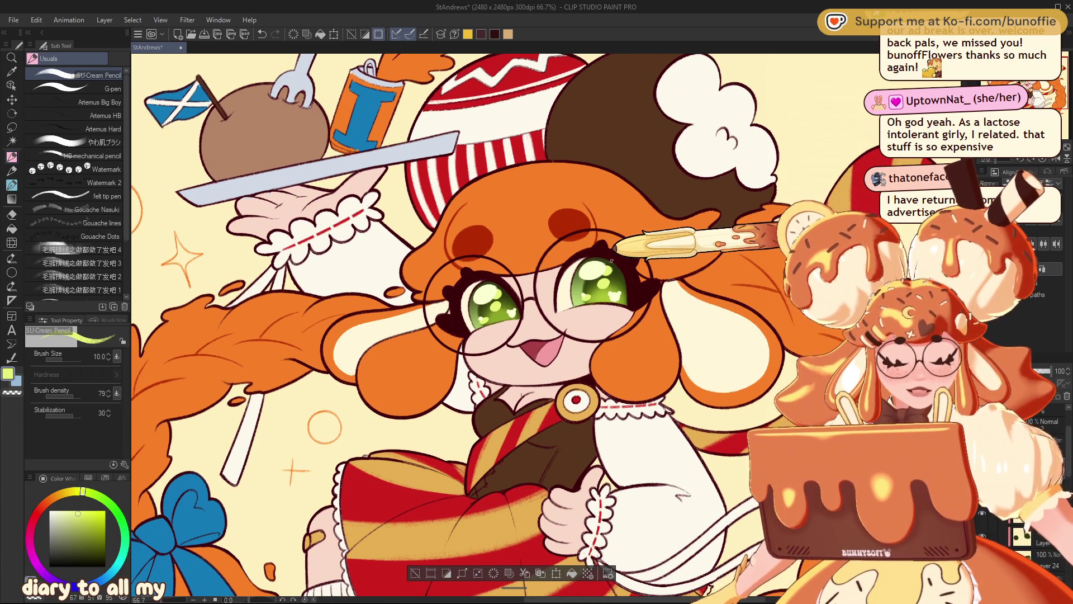
pyautogui.hotkey('ctrl', '-')
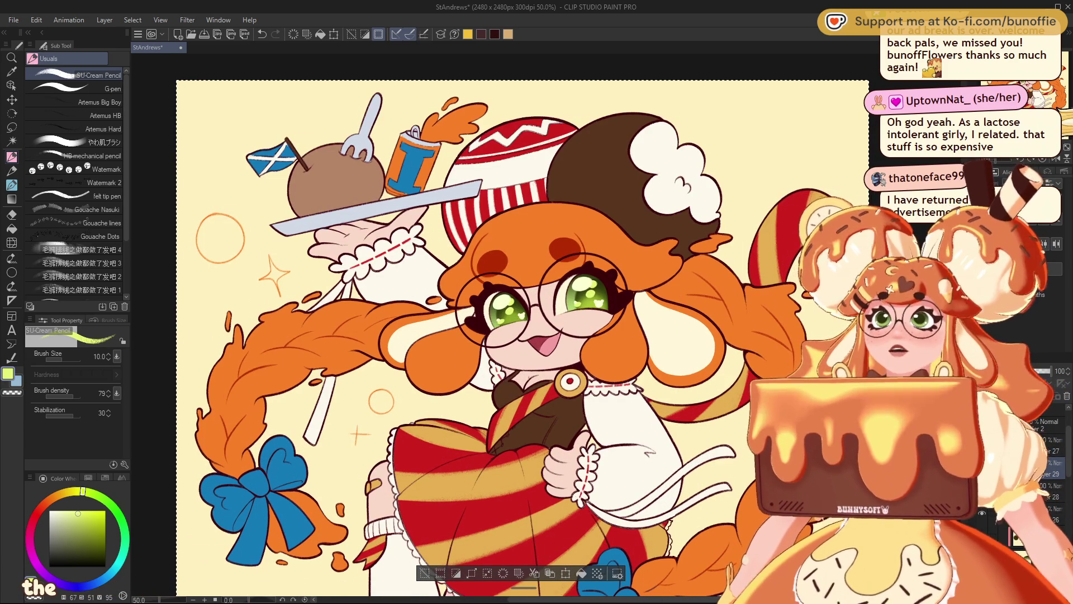
pyautogui.hotkey('ctrl', '+')
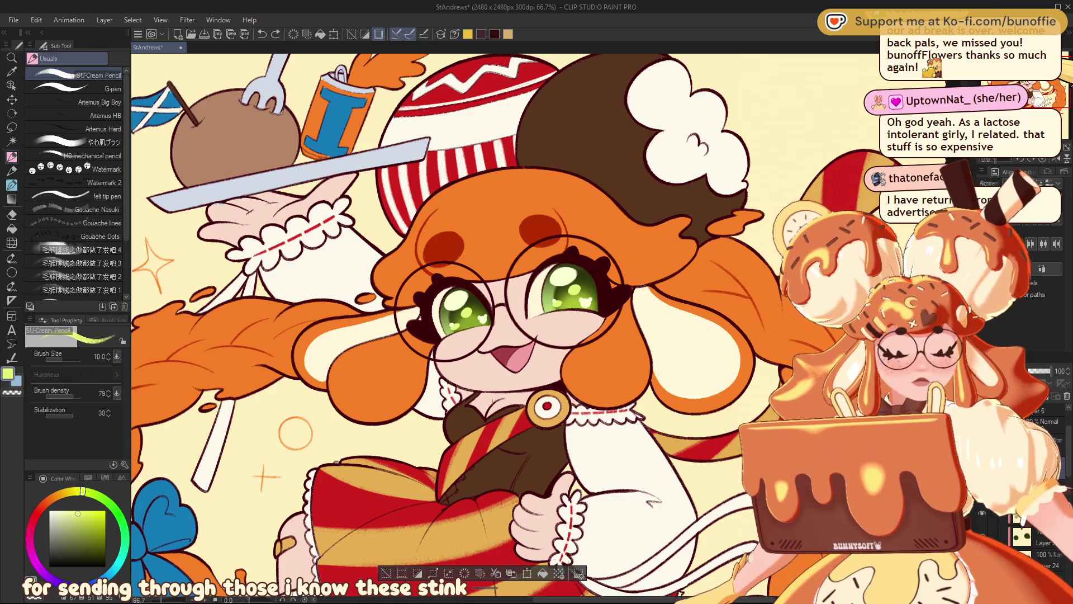
pyautogui.press('e')
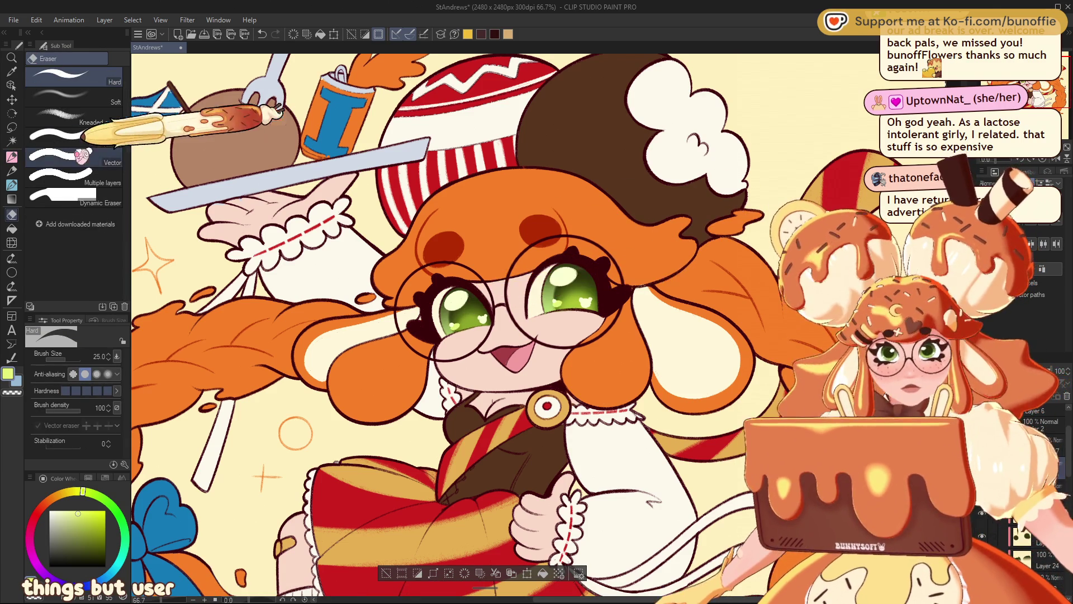
pyautogui.click(13, 158)
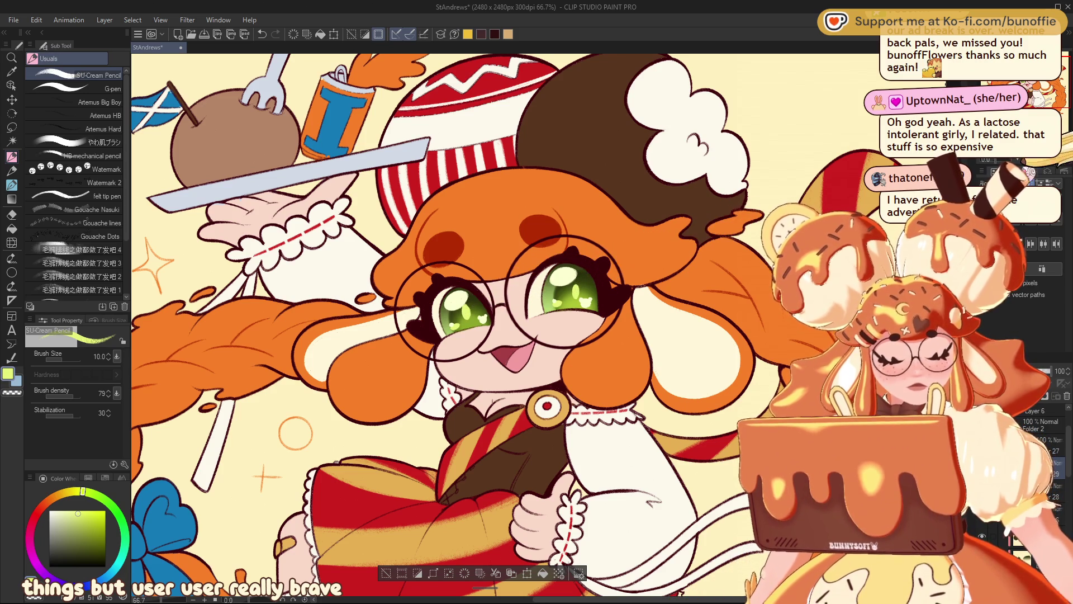
# Add a small light highlight stroke to the right green eye and check the whole illustration.
pyautogui.scroll(-3, 536, 324)
pyautogui.scroll(3, 536, 324)
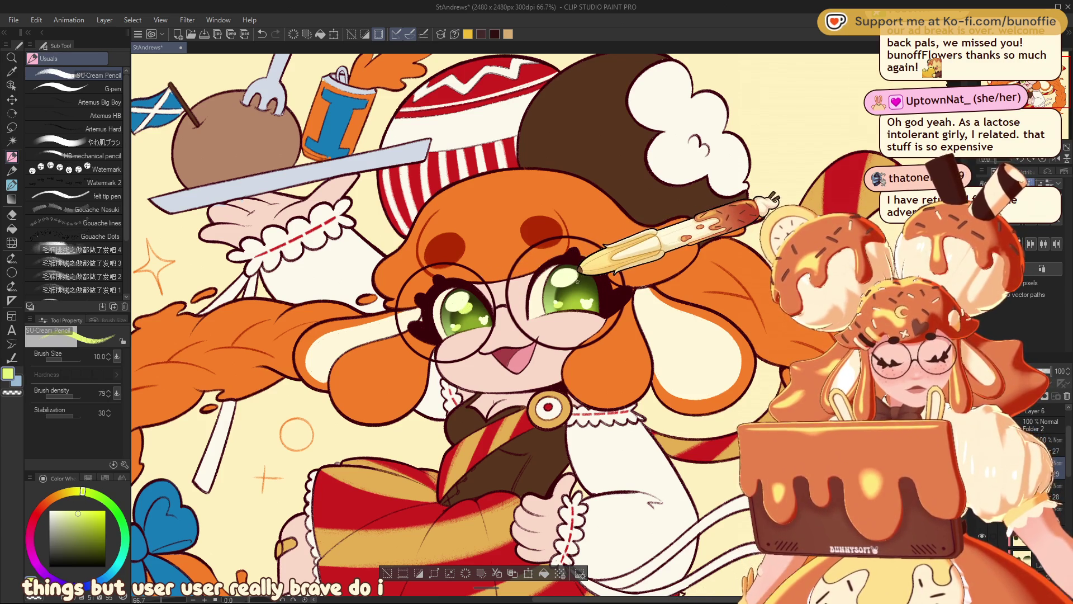
pyautogui.moveTo(568, 279); pyautogui.dragTo(579, 285)
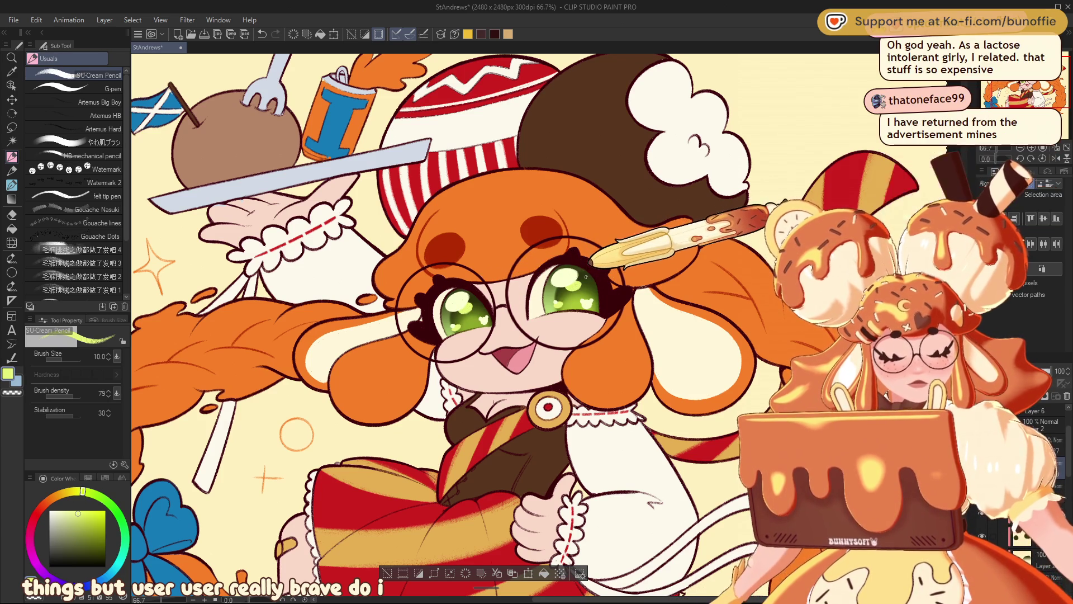
pyautogui.hotkey('ctrl', '-')
pyautogui.hotkey('ctrl', '-')
pyautogui.hotkey('ctrl', '-')
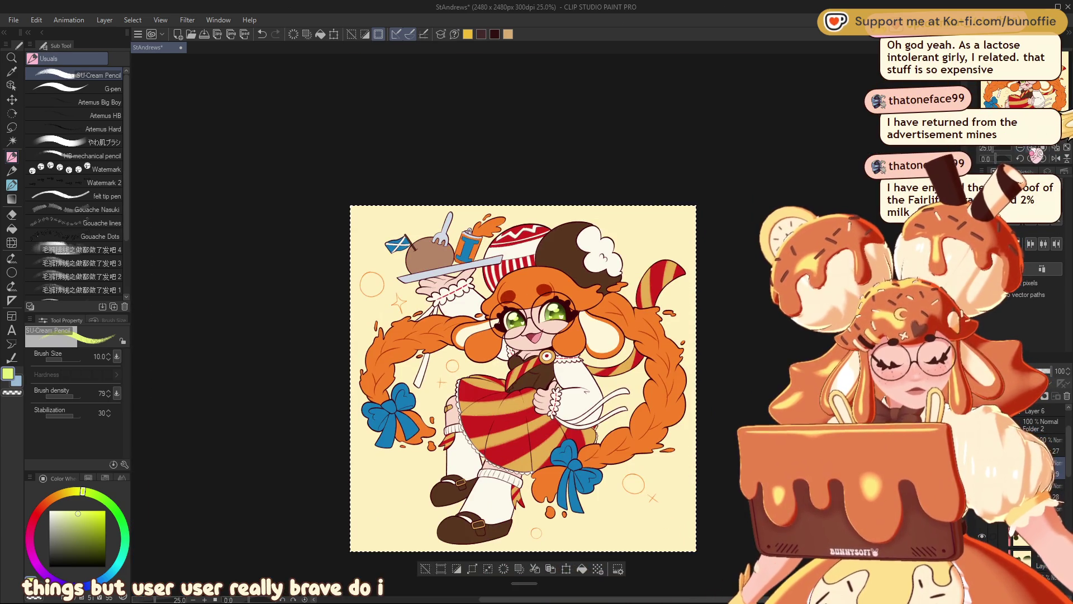
pyautogui.hotkey('ctrl', '+')
pyautogui.hotkey('ctrl', '+')
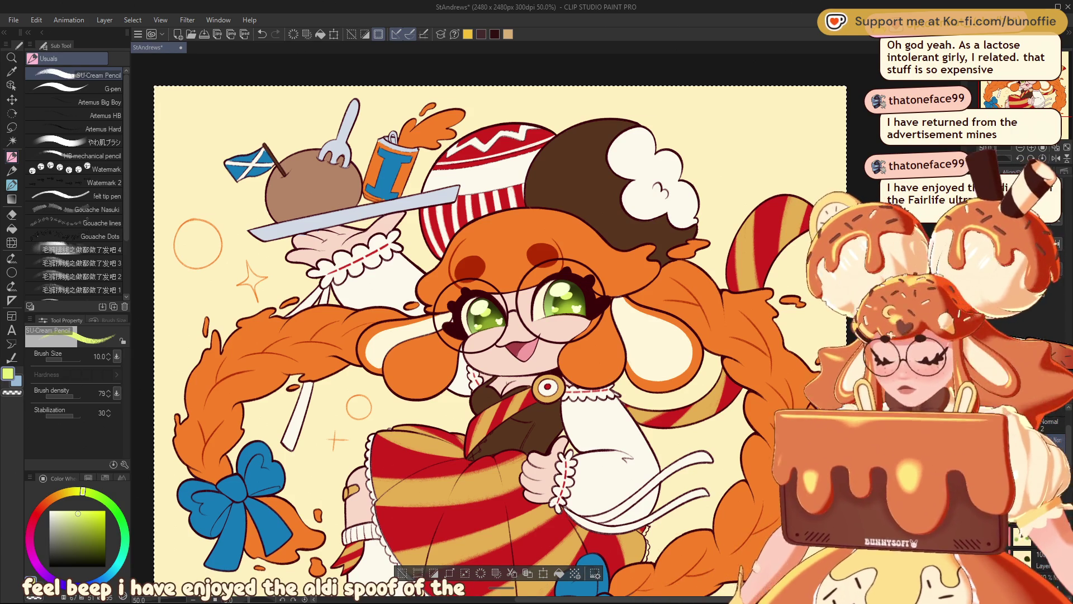
pyautogui.press('g')
pyautogui.press('g')
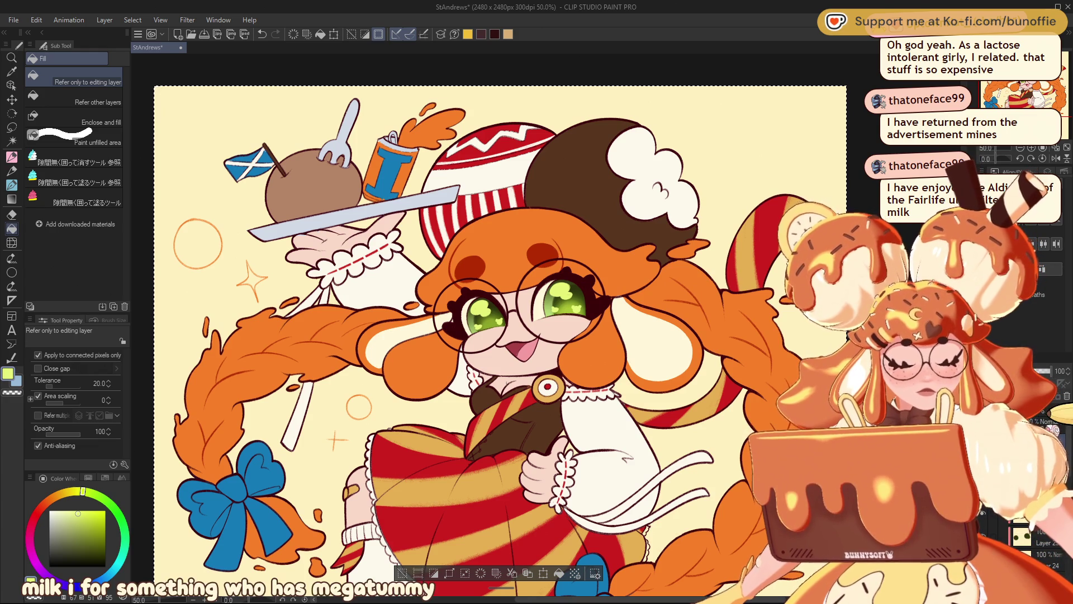
# Restore the two dark fringe spots to hair orange and sample the braid's orange as drawing colour.
pyautogui.hotkey('ctrl', '-')
pyautogui.hotkey('ctrl', '-')
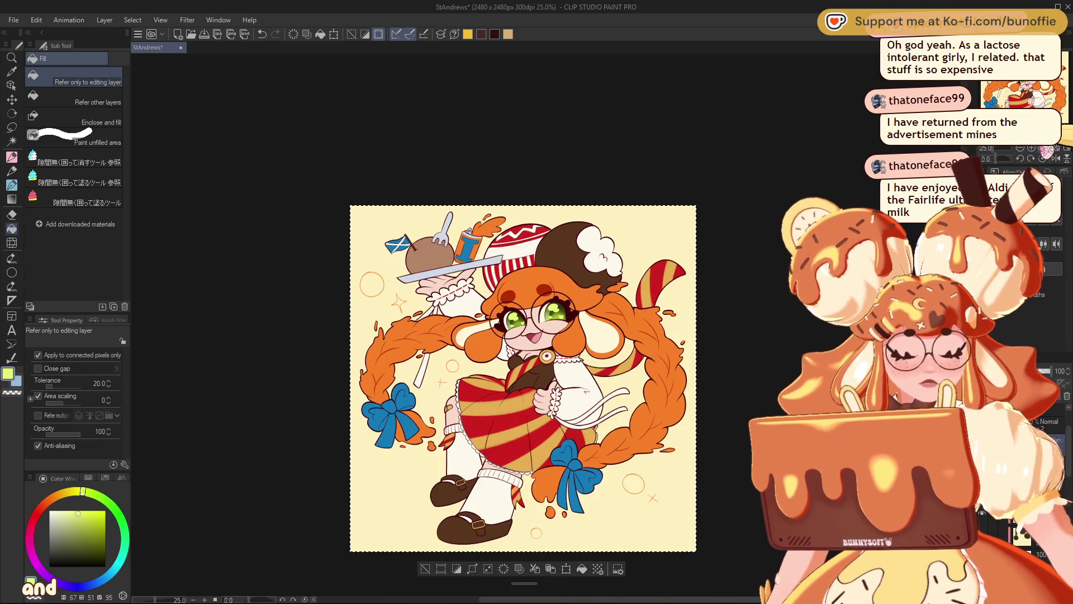
pyautogui.hotkey('ctrl', 'z')
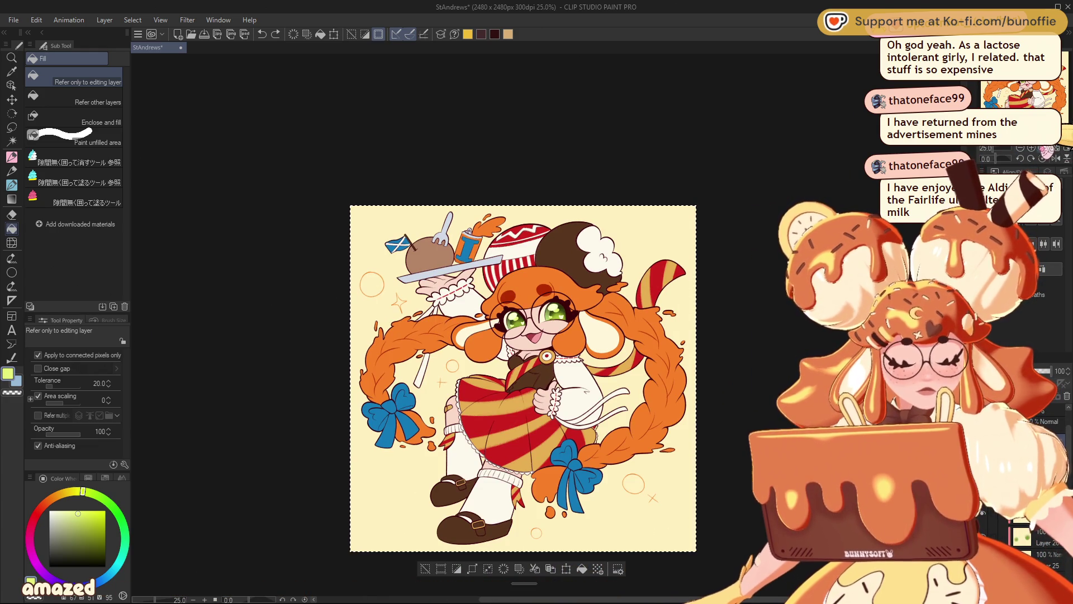
pyautogui.hotkey('ctrl', '+')
pyautogui.hotkey('ctrl', '+')
pyautogui.hotkey('ctrl', '+')
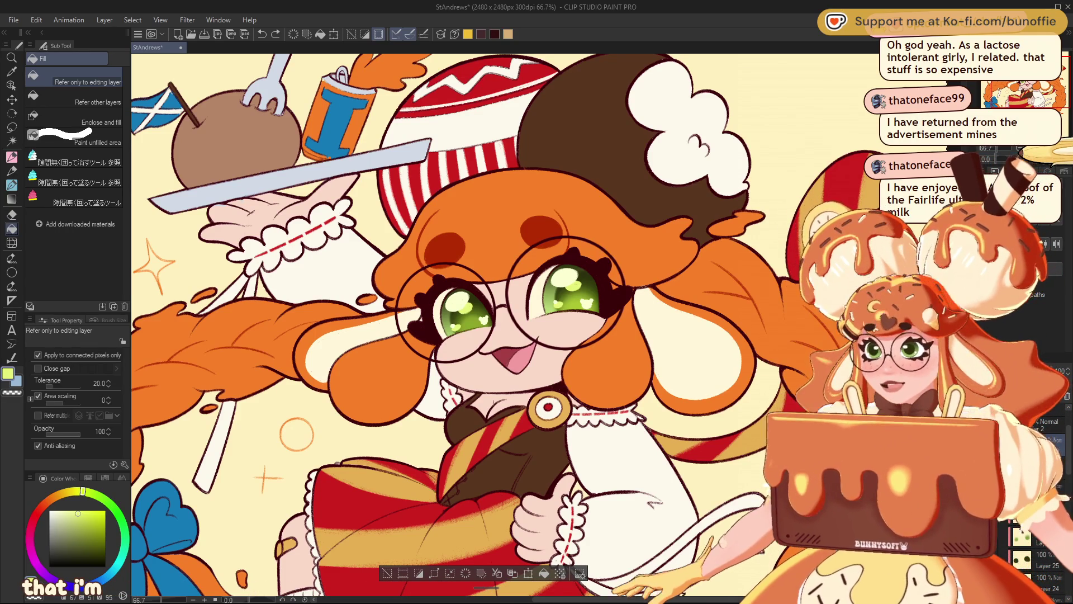
pyautogui.moveTo(1040, 100); pyautogui.dragTo(1032, 102)
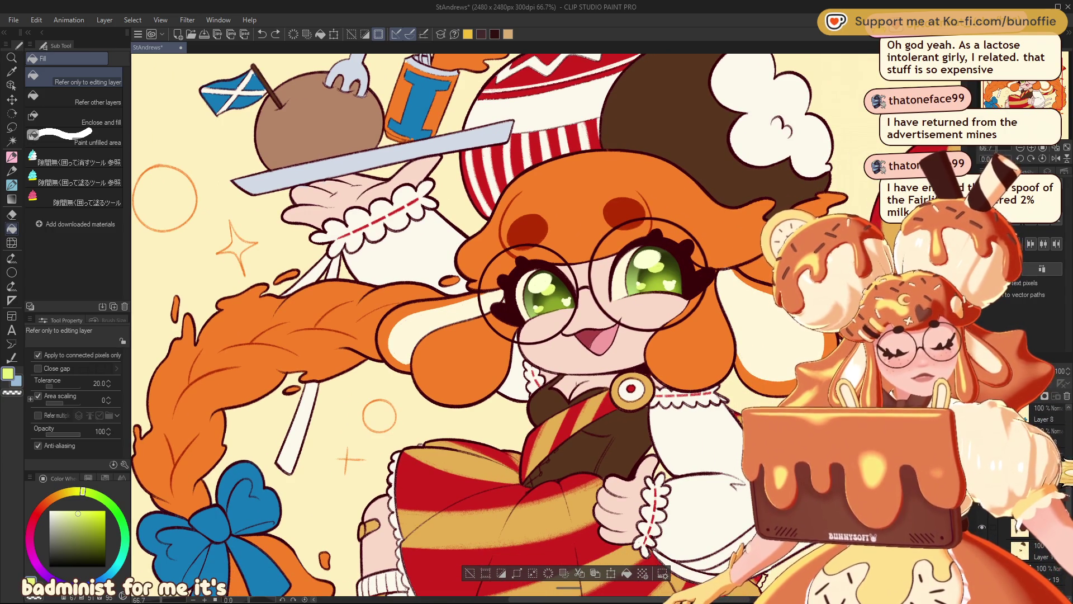
pyautogui.hotkey('ctrl', 'z')
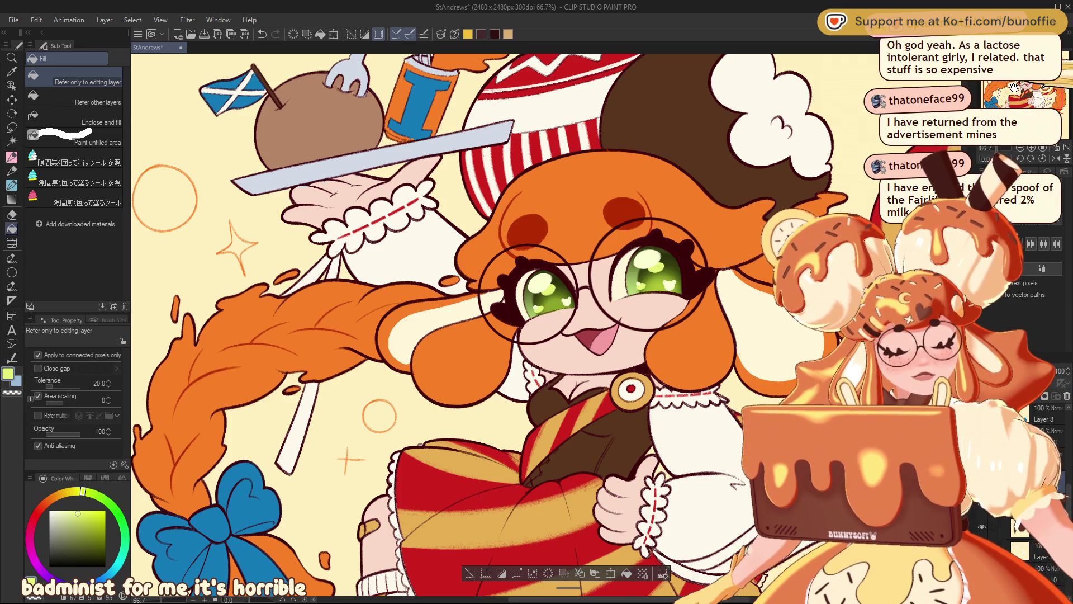
pyautogui.moveTo(461, 317); pyautogui.dragTo(676, 276)
pyautogui.keyDown('alt'); pyautogui.click(676, 276); pyautogui.keyUp('alt')
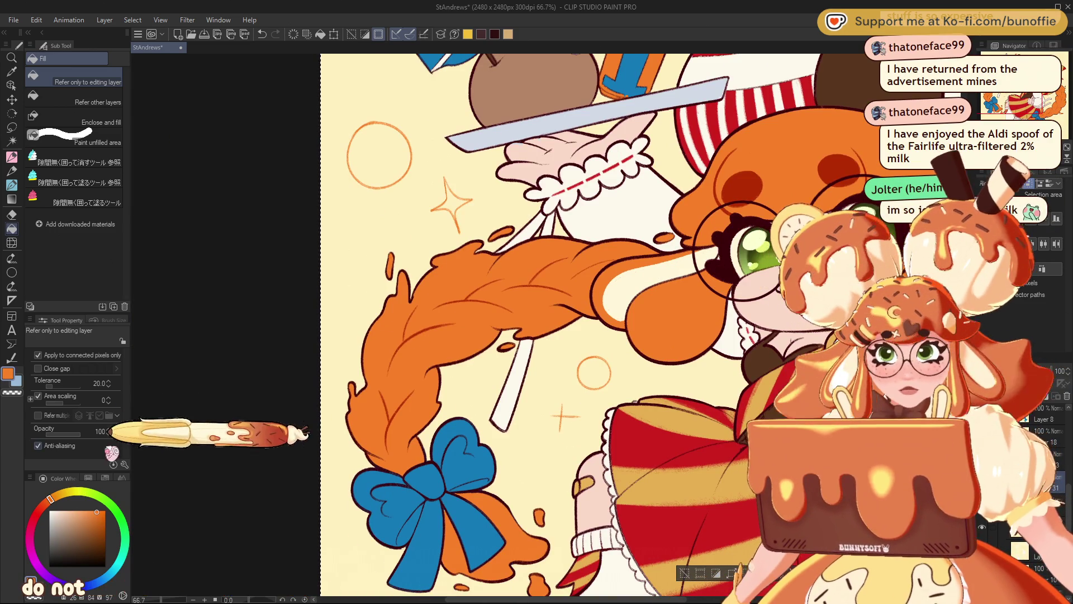
# Set the drawing colour to yellow and switch to the SU-Cream Pencil for braid highlights.
pyautogui.click(68, 490)
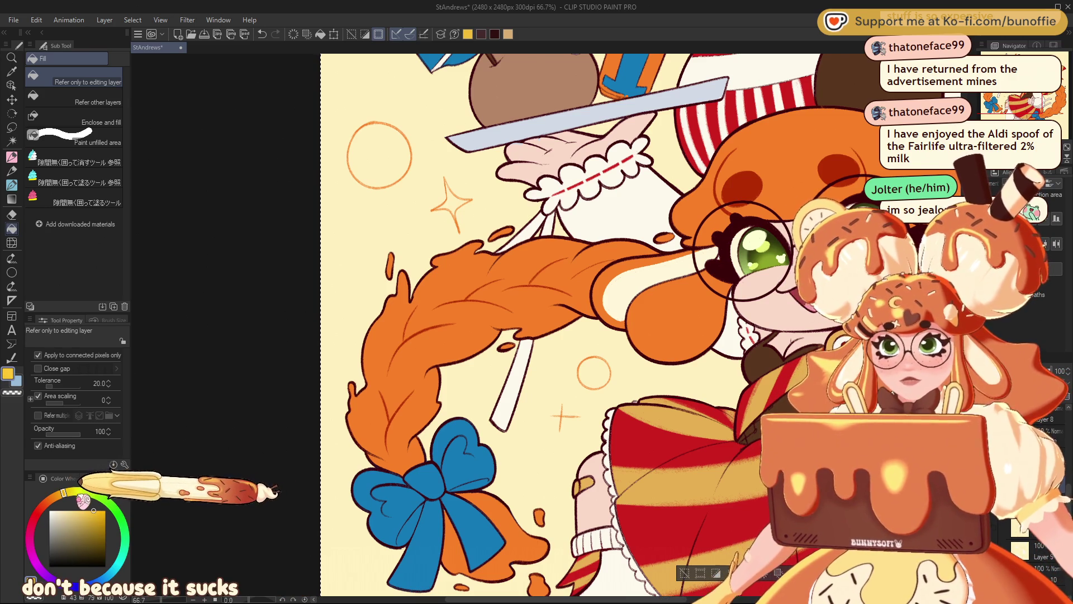
pyautogui.click(12, 157)
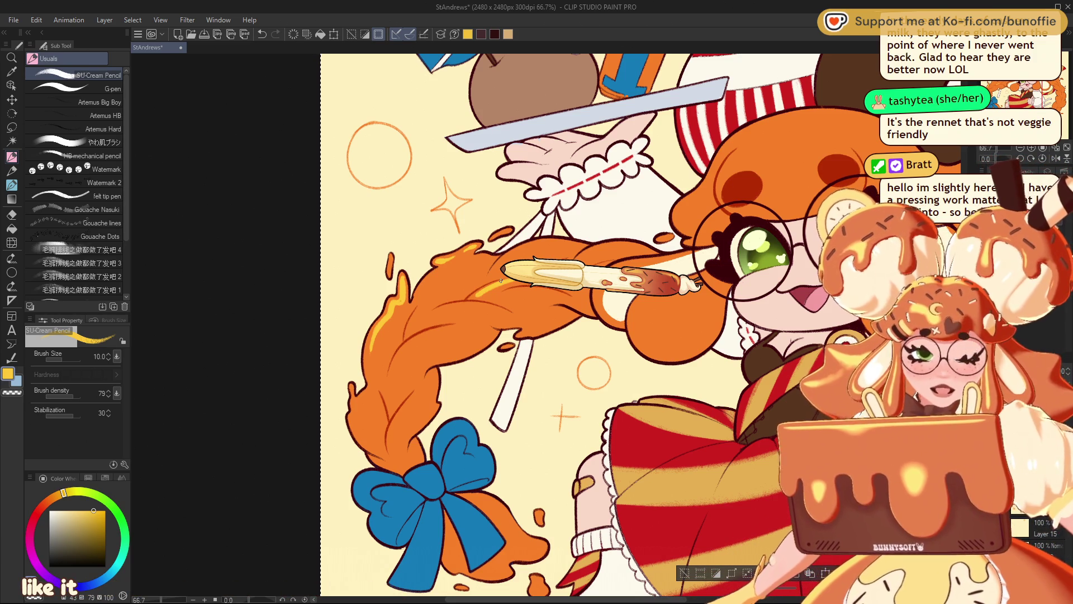
pyautogui.moveTo(501, 281)
pyautogui.mouseDown()
pyautogui.moveTo(540, 280)
pyautogui.moveTo(581, 252)
pyautogui.moveTo(504, 257)
pyautogui.moveTo(549, 245)
pyautogui.moveTo(506, 249)
pyautogui.moveTo(520, 246)
pyautogui.moveTo(466, 263)
pyautogui.mouseUp()
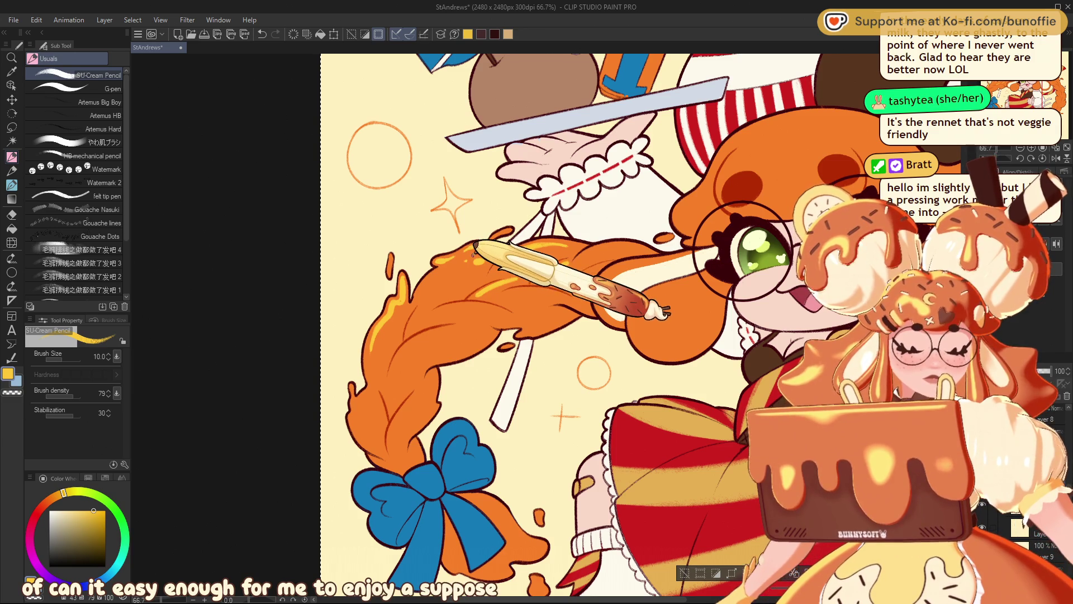
# Pan the canvas left and down so the face and green eyes sit nearer the centre.
pyautogui.hotkey('ctrl', 'z')
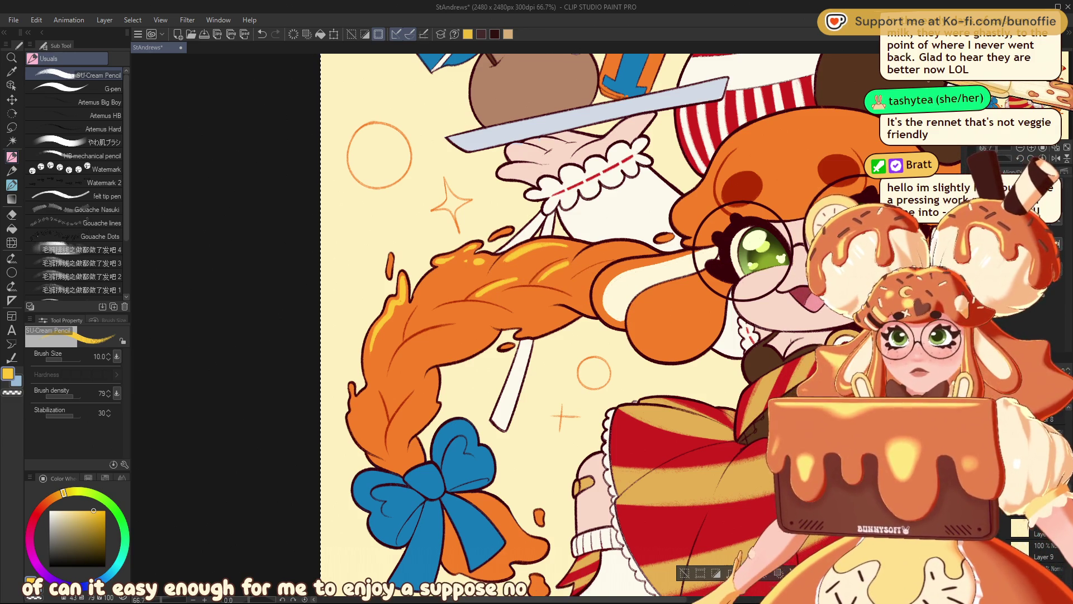
pyautogui.hotkey('ctrl', 'y')
pyautogui.moveTo(621, 246)
pyautogui.mouseDown()
pyautogui.moveTo(472, 270)
pyautogui.moveTo(535, 266)
pyautogui.mouseUp()
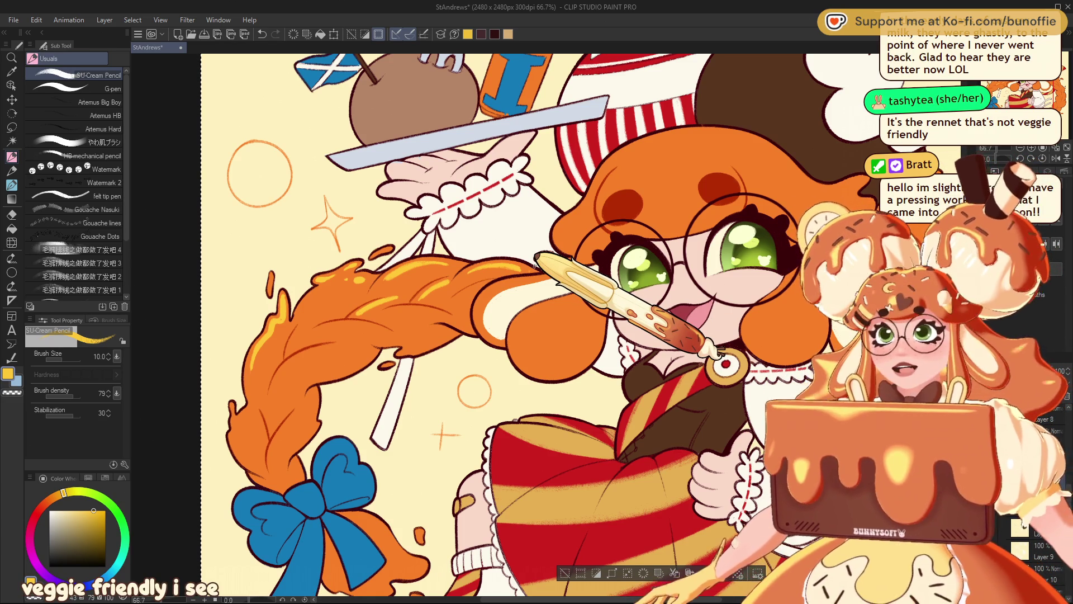
# Pan further left and down to frame the face, hat and raised tray.
pyautogui.moveTo(536, 258)
pyautogui.mouseDown()
pyautogui.moveTo(367, 314)
pyautogui.moveTo(370, 296)
pyautogui.mouseUp()
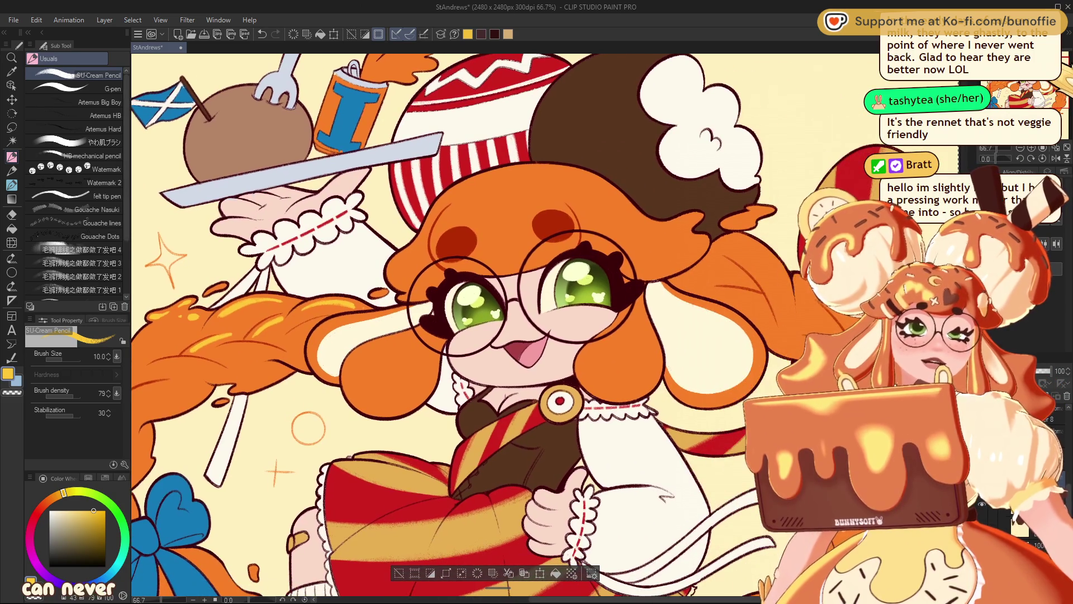